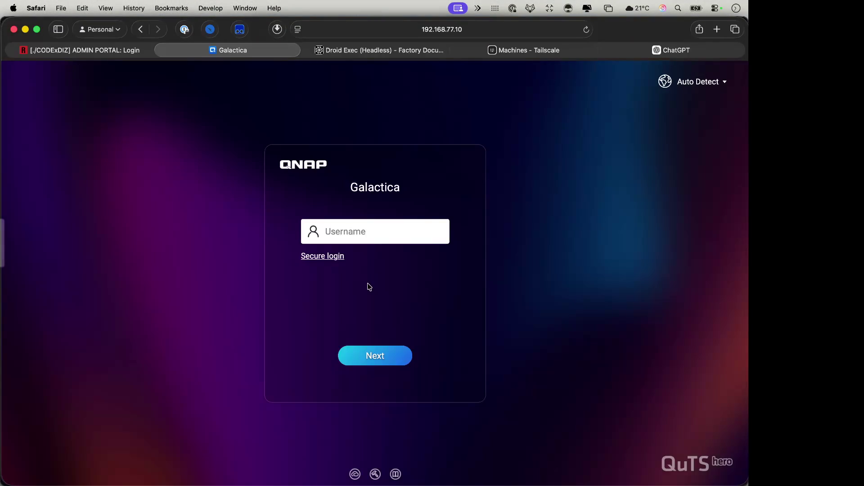
- Leave the interface language unchanged, enter the account name, and continue to the password step
{"action": "left_click", "coordinate": [718, 88]}
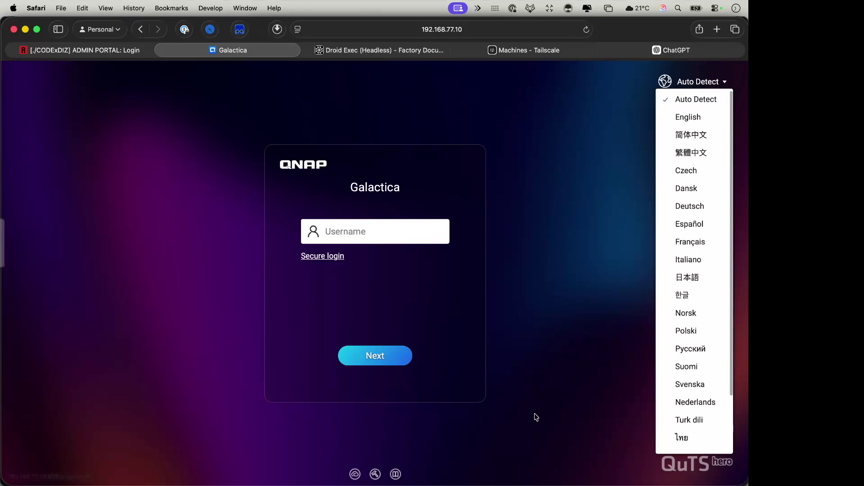
{"action": "left_click", "coordinate": [691, 83]}
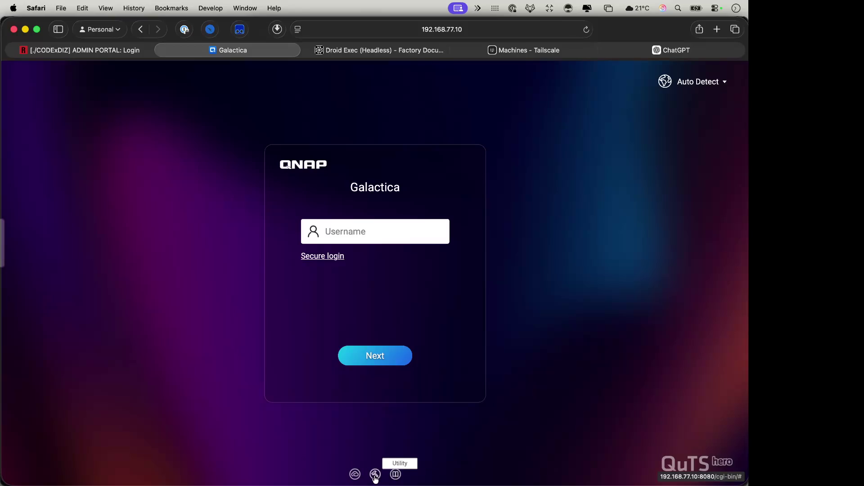
{"action": "mouse_move", "coordinate": [376, 475]}
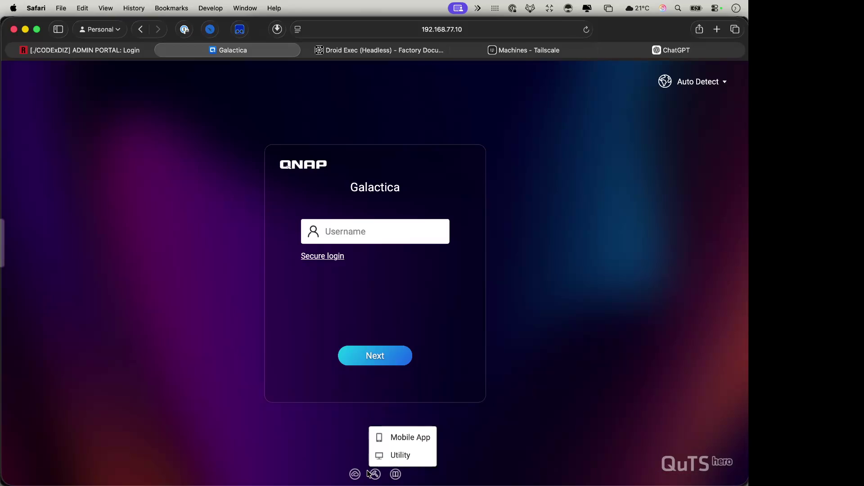
{"action": "left_click", "coordinate": [398, 235]}
{"action": "type", "text": "adam"}
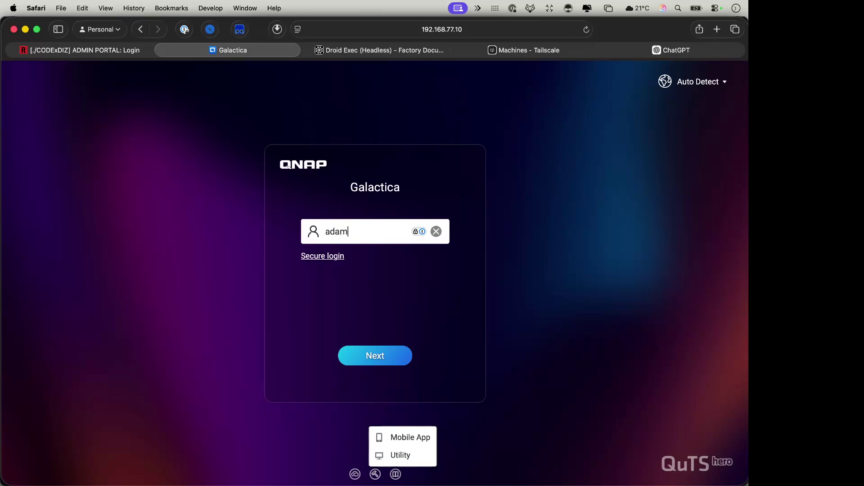
{"action": "left_click", "coordinate": [386, 359]}
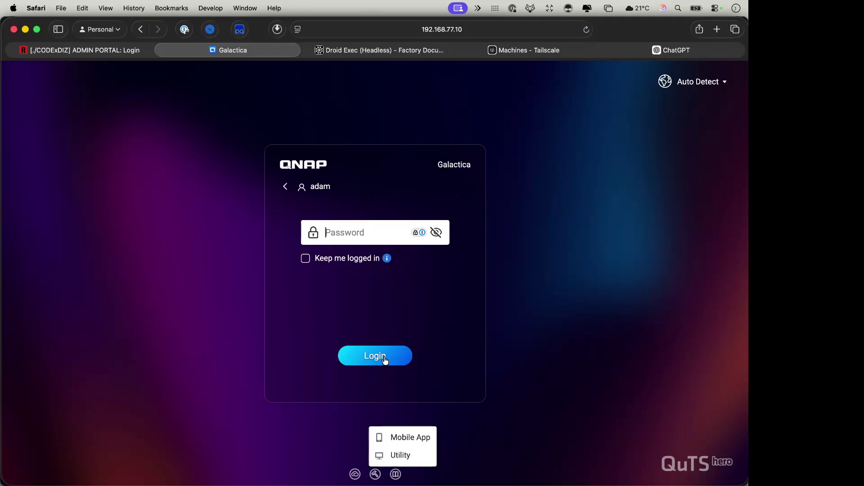
- Enter and verify the password, tick Keep me logged in, submit, and dismiss the save prompt
{"action": "type", "text": "•••••••••"}
{"action": "key", "text": "super+a"}
{"action": "type", "text": "•••••••••"}
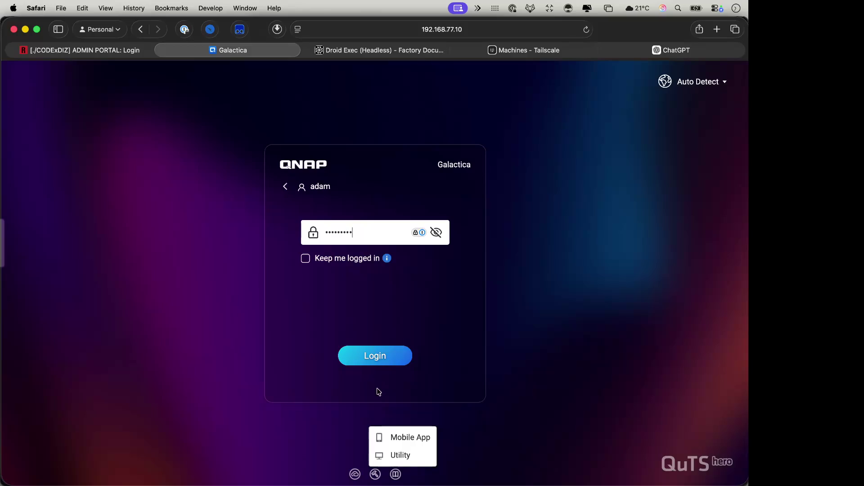
{"action": "left_click", "coordinate": [436, 232]}
{"action": "left_click", "coordinate": [438, 233]}
{"action": "left_click", "coordinate": [436, 233]}
{"action": "left_click", "coordinate": [436, 232]}
{"action": "left_click", "coordinate": [341, 258]}
{"action": "left_click", "coordinate": [388, 362]}
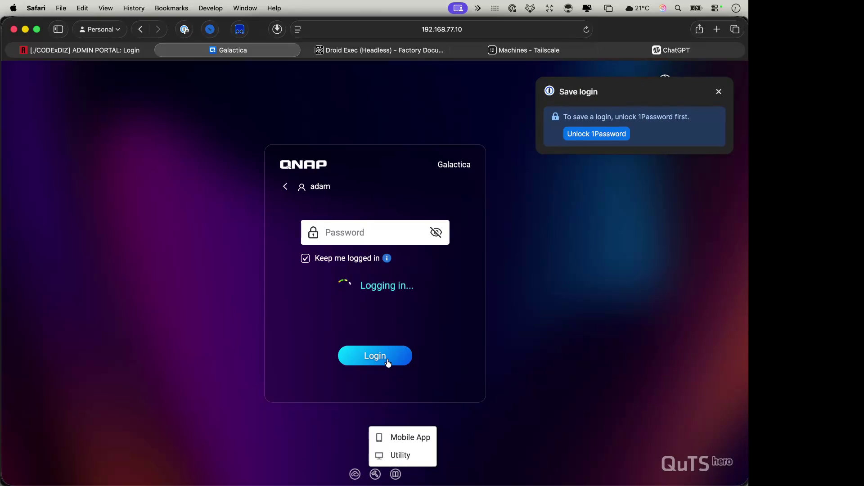
{"action": "left_click", "coordinate": [719, 92]}
- Re-enter the account name after the reset and return to the password field
{"action": "left_click", "coordinate": [347, 231]}
{"action": "type", "text": "x"}
{"action": "left_click", "coordinate": [380, 359]}
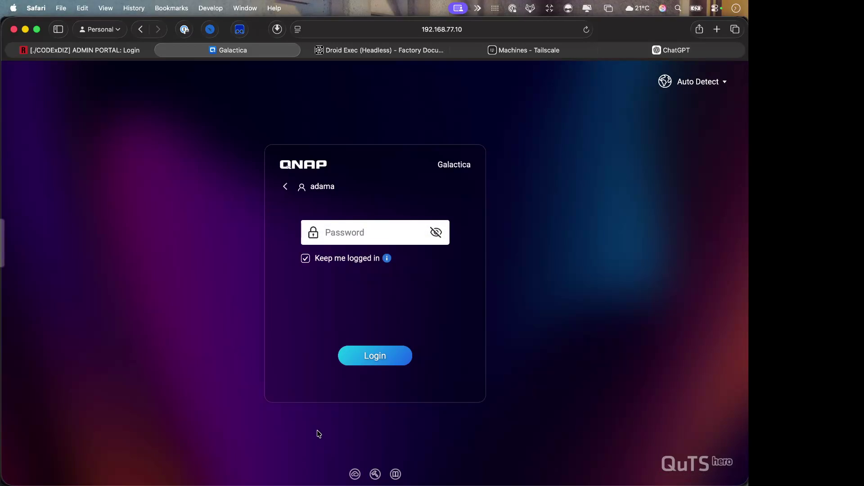
{"action": "left_click", "coordinate": [336, 234]}
- Type the NAS password, check it by revealing it, and log in to Galactica
{"action": "type", "text": "••••••••"}
{"action": "left_click", "coordinate": [436, 232]}
{"action": "left_click", "coordinate": [443, 237]}
{"action": "left_click", "coordinate": [386, 359]}
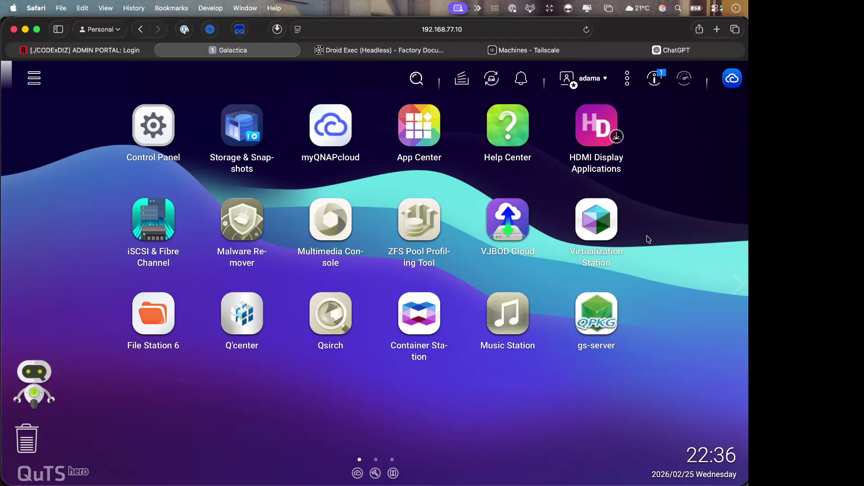
- In Qboost, optimize the NAS memory and clear the junk files
{"action": "left_click", "coordinate": [40, 392]}
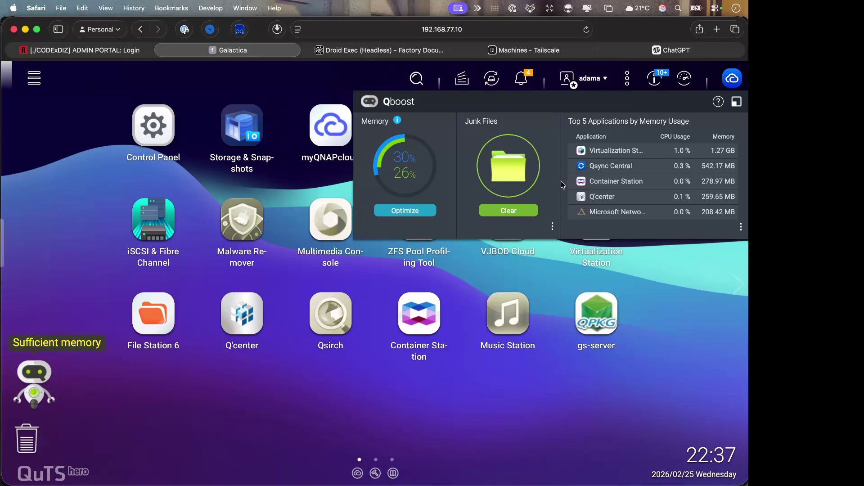
{"action": "left_click", "coordinate": [409, 213]}
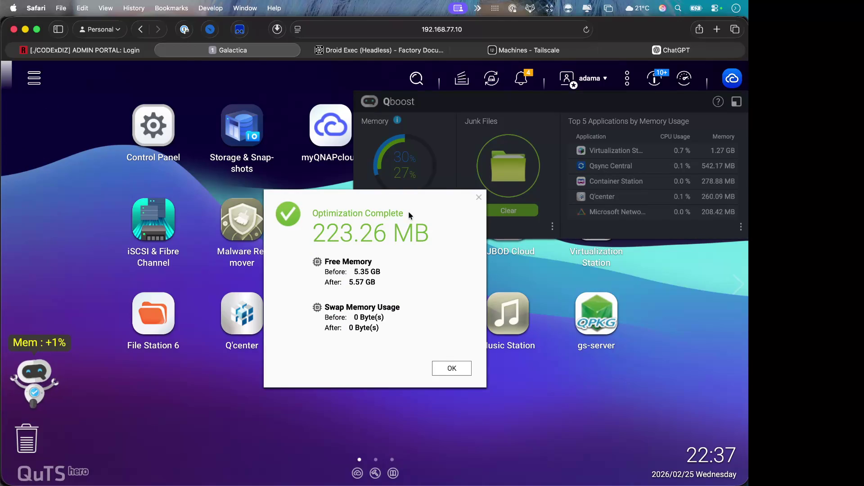
{"action": "left_click", "coordinate": [443, 368]}
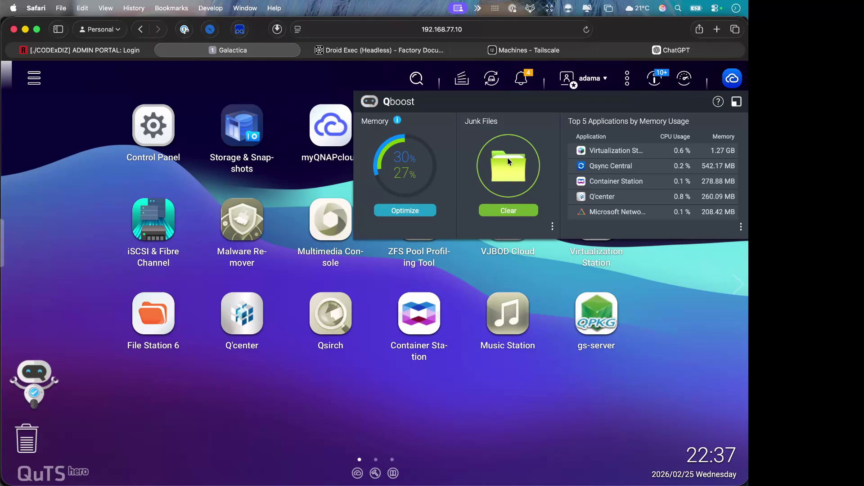
{"action": "left_click", "coordinate": [508, 211]}
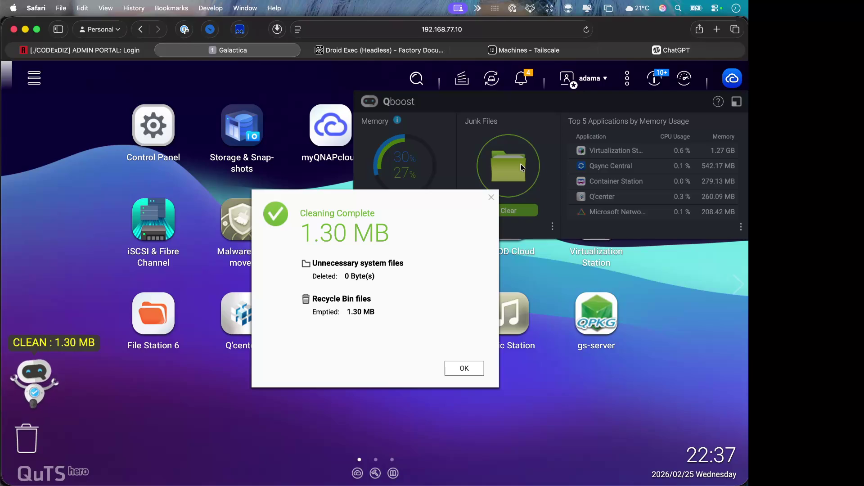
{"action": "left_click", "coordinate": [473, 369]}
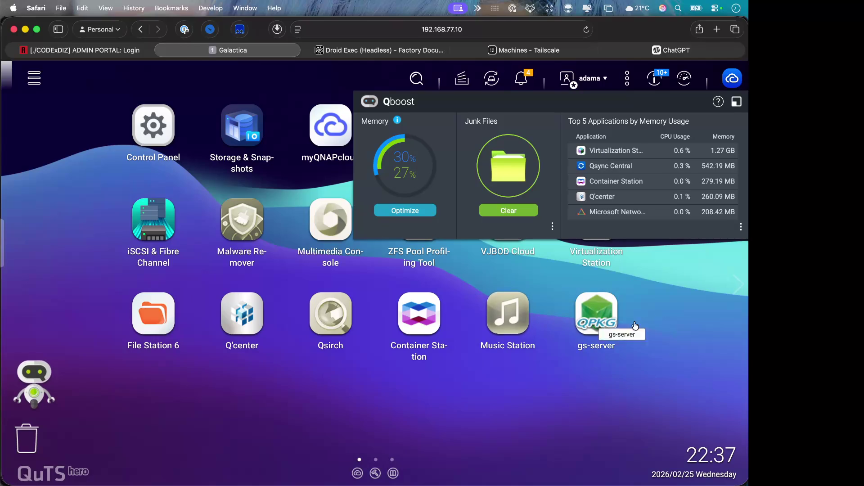
- Glance at the system health dashboard, then close the Qboost panel
{"action": "left_click", "coordinate": [683, 81]}
{"action": "left_click", "coordinate": [684, 80]}
{"action": "left_click", "coordinate": [689, 82]}
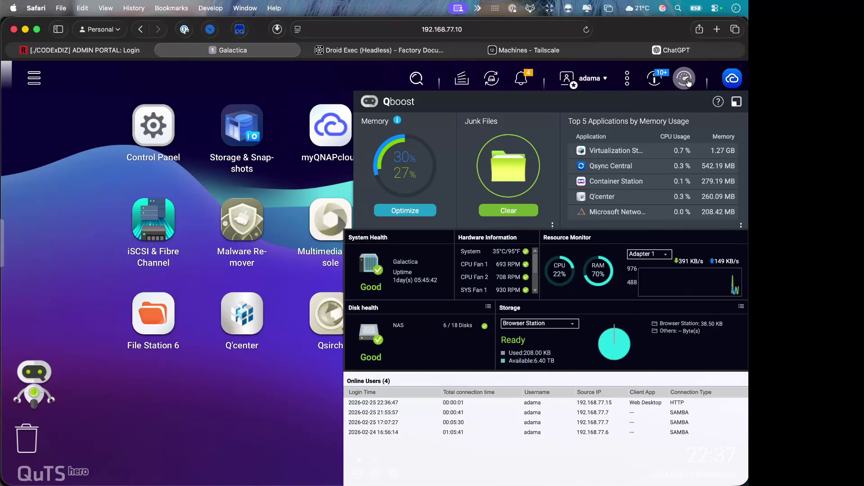
{"action": "left_click", "coordinate": [35, 372]}
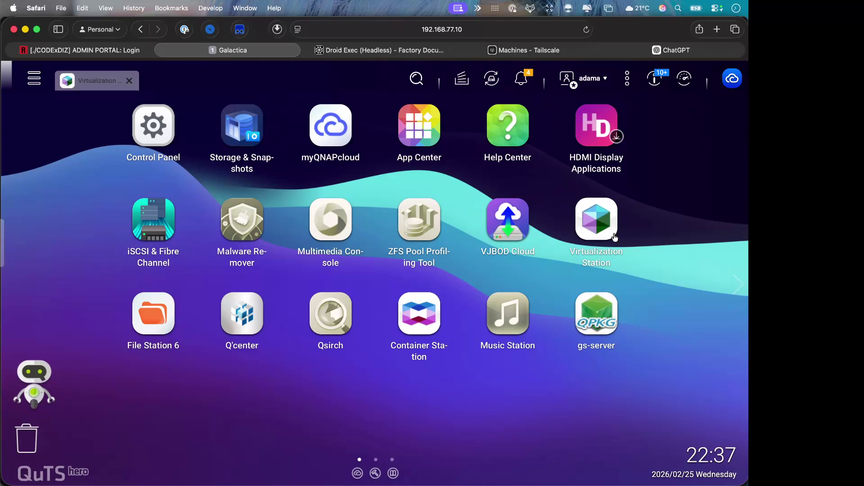
- Launch Virtualization Station and clear all the login-fail alerts
{"action": "left_click", "coordinate": [596, 223]}
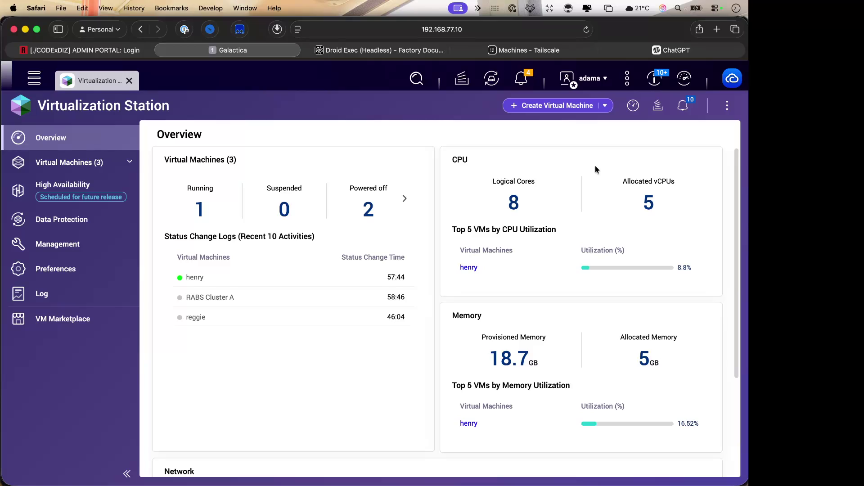
{"action": "left_click", "coordinate": [522, 81]}
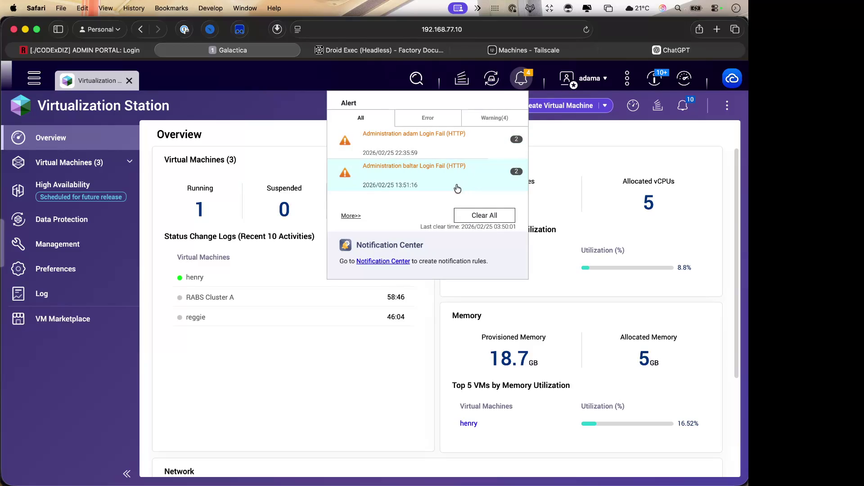
{"action": "left_click", "coordinate": [480, 216]}
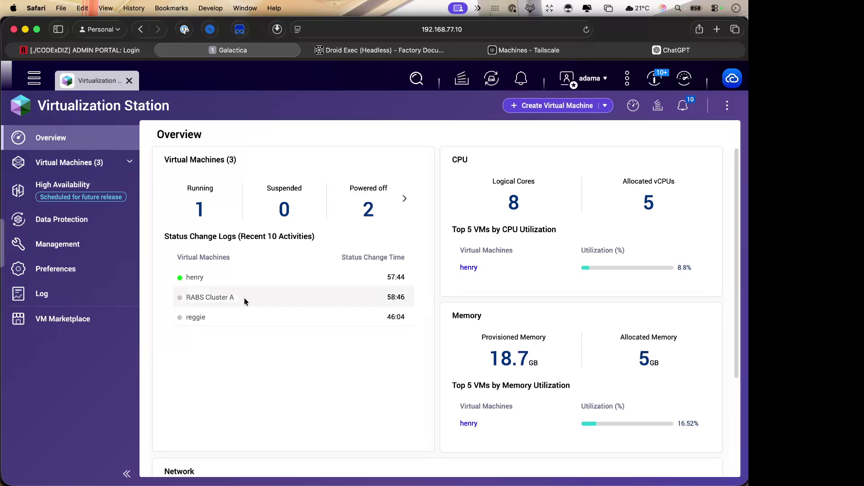
- Open the running VM henry's console in a new tab from Virtual Machines
{"action": "left_click", "coordinate": [89, 165]}
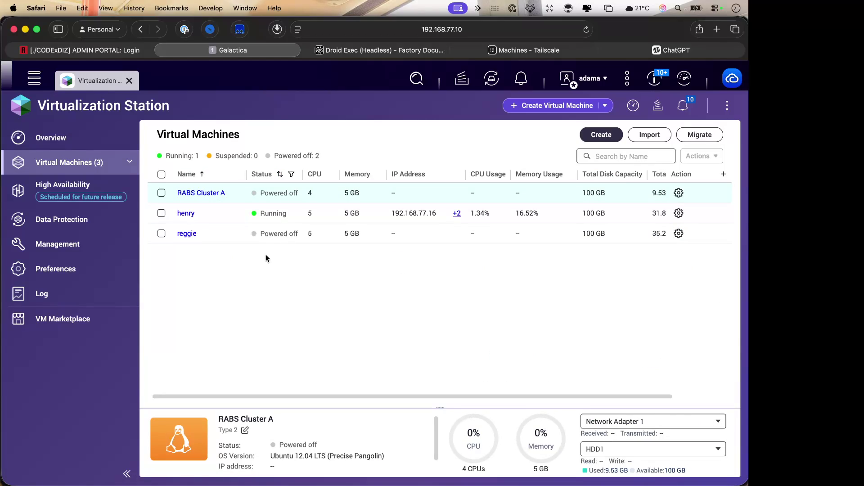
{"action": "mouse_move", "coordinate": [207, 215]}
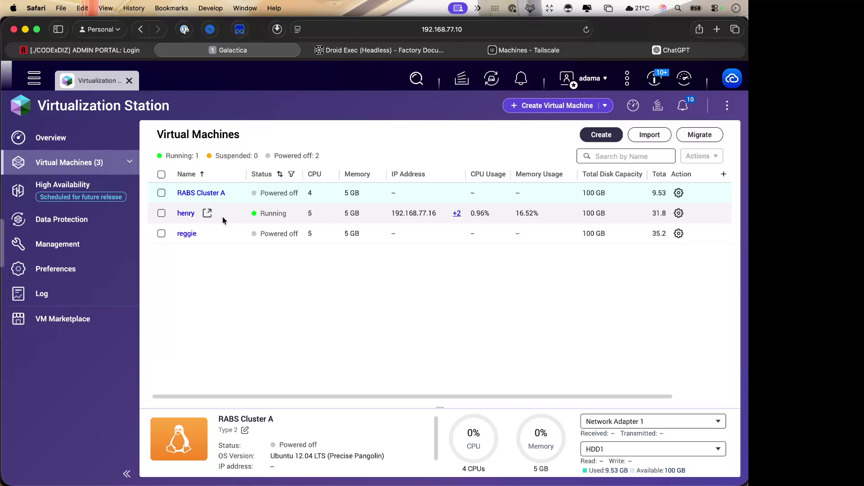
{"action": "left_click", "coordinate": [207, 215]}
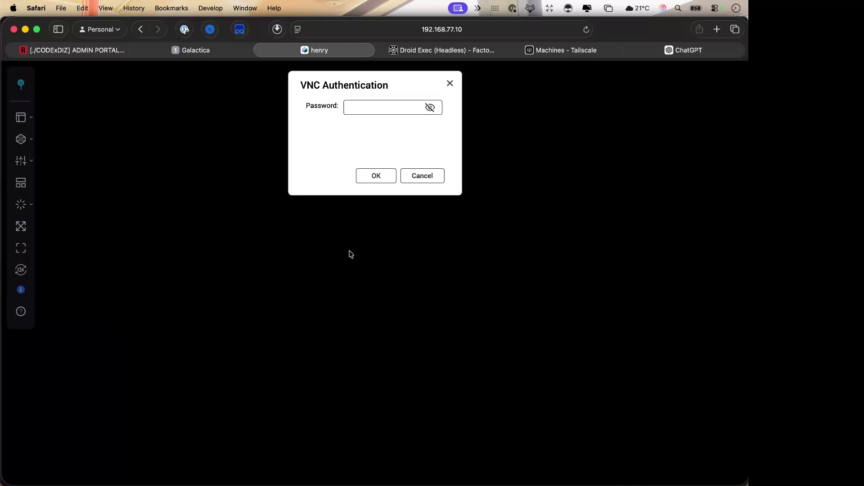
- Connect to henry's console with the VNC password and unpin the side toolbar
{"action": "left_click", "coordinate": [367, 108]}
{"action": "type", "text": "••"}
{"action": "key", "text": "BackSpace"}
{"action": "key", "text": "BackSpace"}
{"action": "type", "text": "••••••••"}
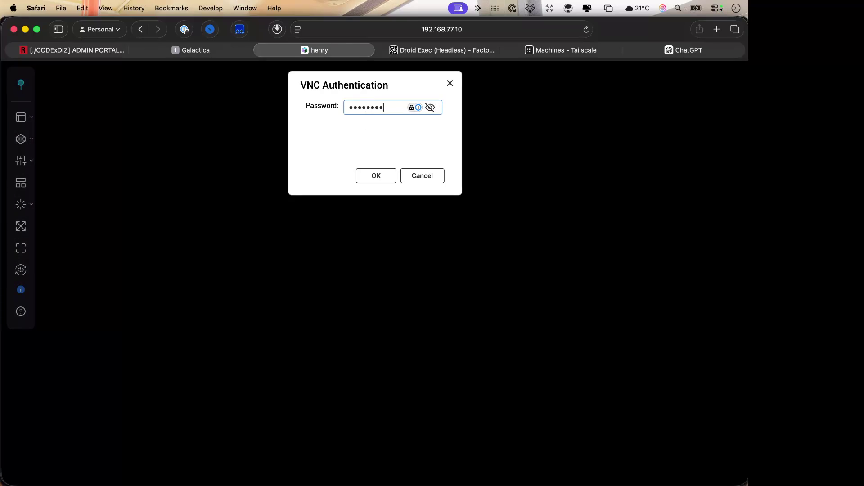
{"action": "key", "text": "Return"}
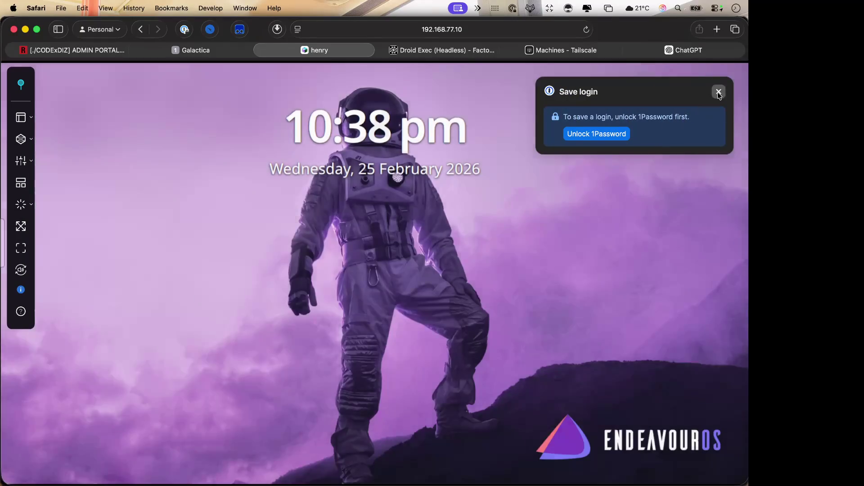
{"action": "left_click", "coordinate": [719, 91]}
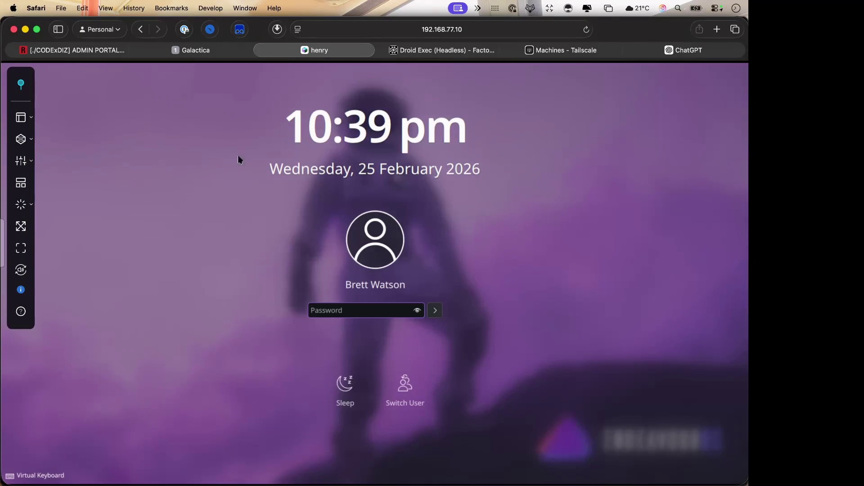
{"action": "left_click", "coordinate": [20, 84]}
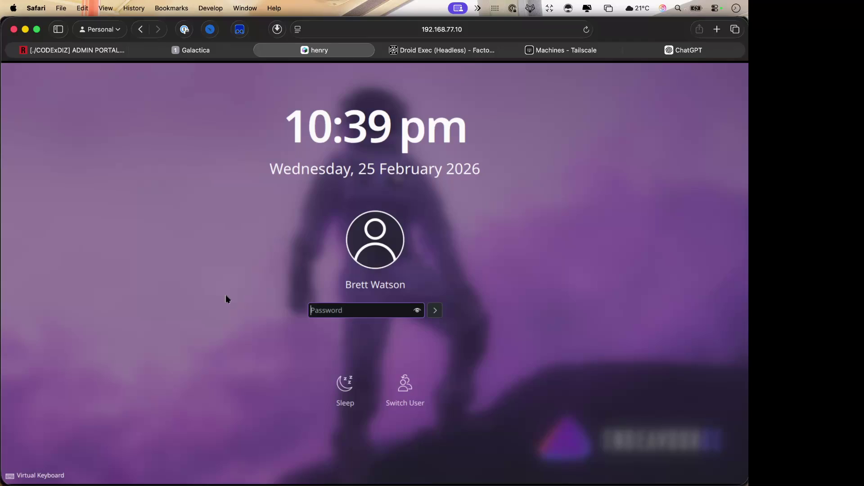
- Log in to the EndeavourOS desktop with the user password
{"action": "type", "text": "*******"}
{"action": "type", "text": "**"}
{"action": "left_click", "coordinate": [417, 311]}
{"action": "left_click", "coordinate": [417, 311]}
{"action": "left_click", "coordinate": [436, 311]}
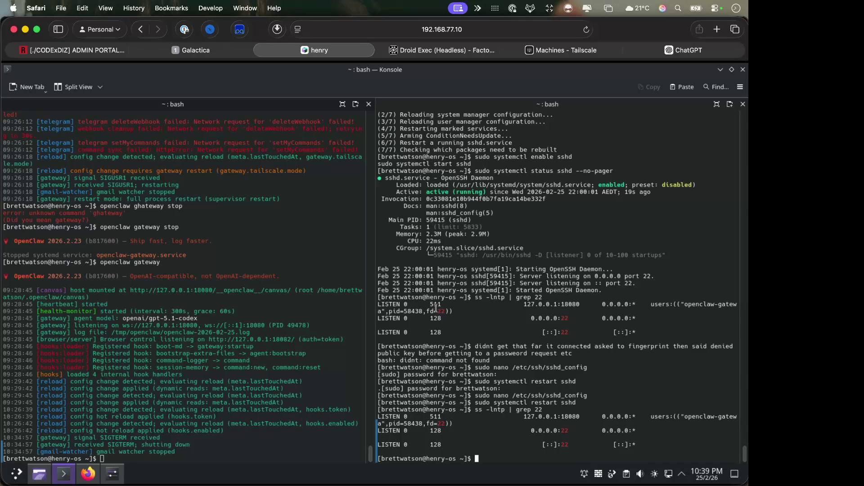
- Unlock the Windows PC with its PIN and bring the Chrome tailscale results forward
{"action": "key", "text": "ctrl+Left"}
{"action": "left_click", "coordinate": [325, 243]}
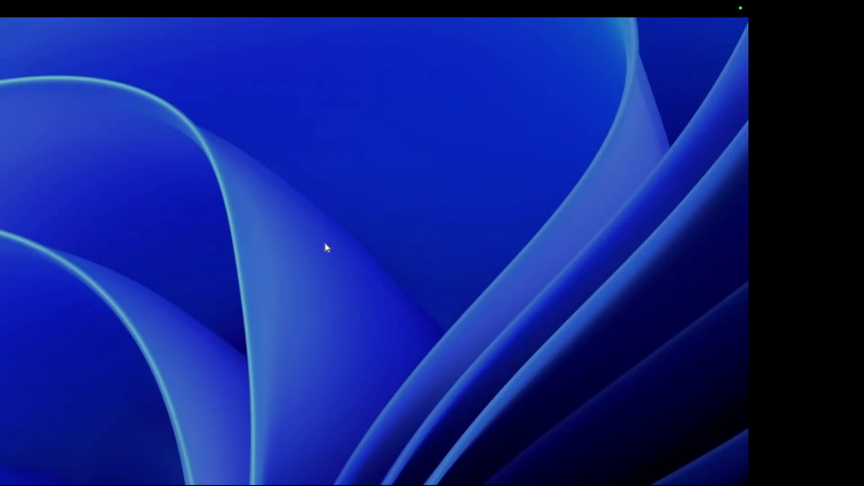
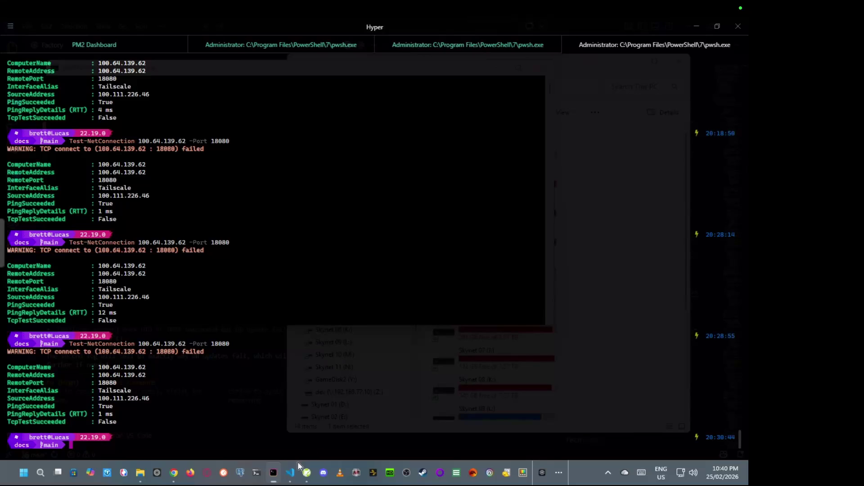
{"action": "left_click", "coordinate": [175, 473]}
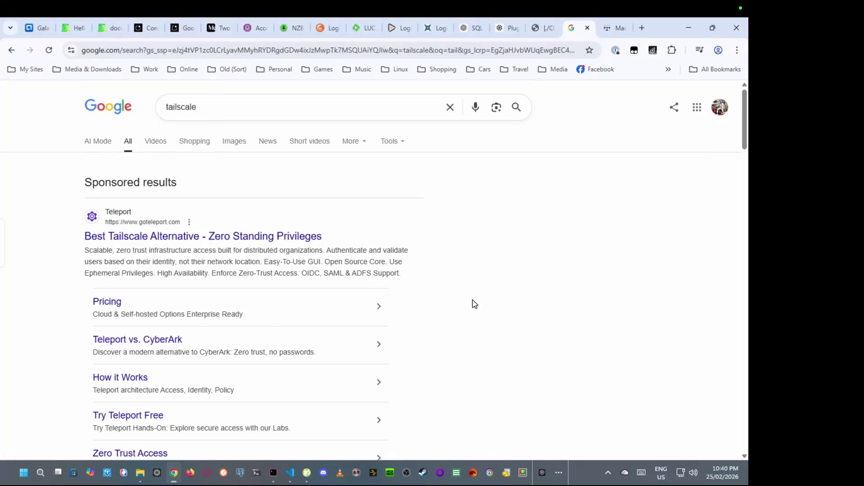
- Switch from Chrome back to henry's Konsole view via the taskbar terminal icon
{"action": "mouse_move", "coordinate": [173, 478]}
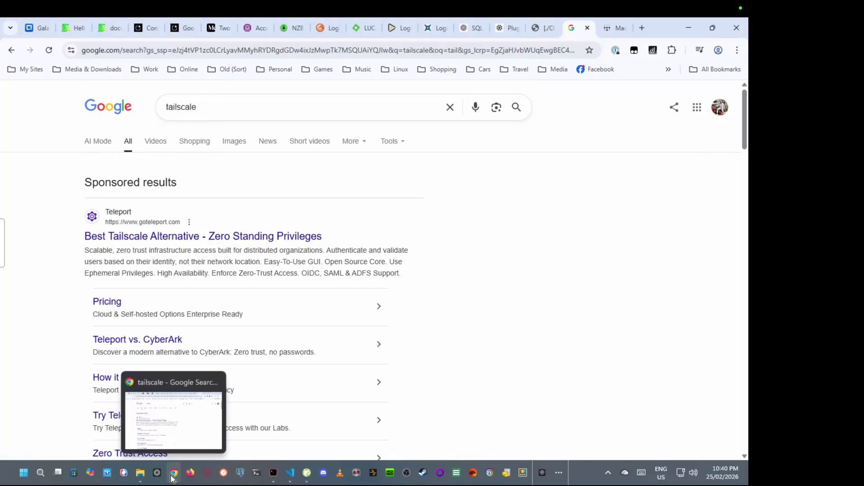
{"action": "left_click", "coordinate": [257, 473]}
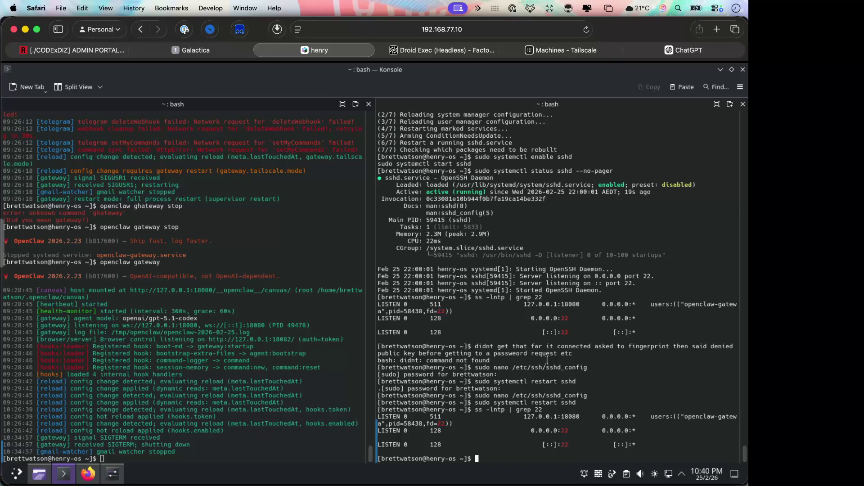
- Switch to the ChatGPT tab with the sshd restart advice
{"action": "left_click", "coordinate": [88, 474]}
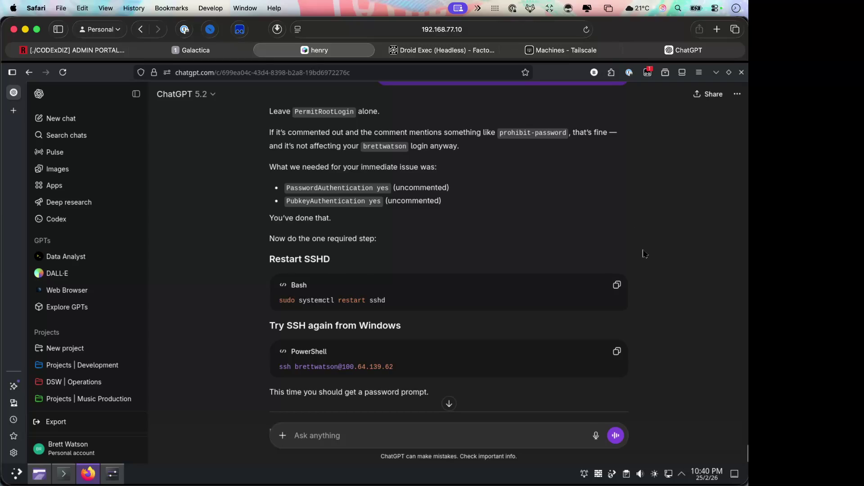
- Copy ChatGPT's PowerShell ssh command and start typing the ssh login in the Windows terminal
{"action": "scroll", "coordinate": [644, 253], "scroll_direction": "down", "scroll_amount": 5}
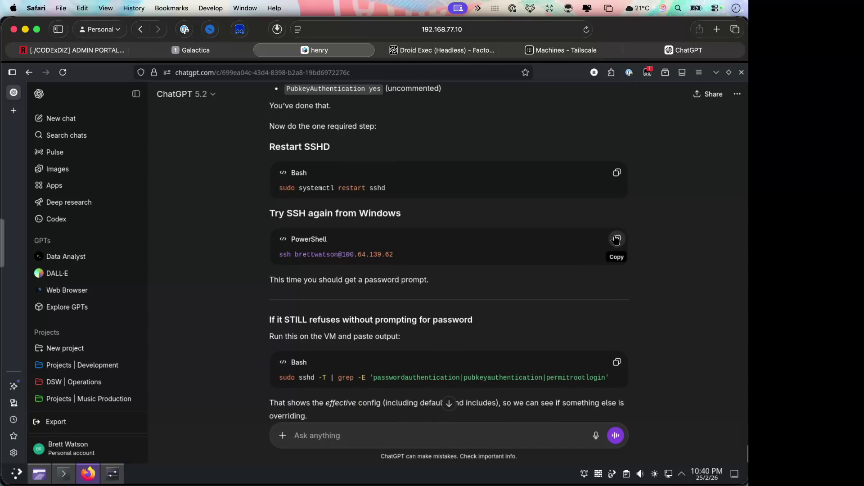
{"action": "left_click", "coordinate": [617, 240]}
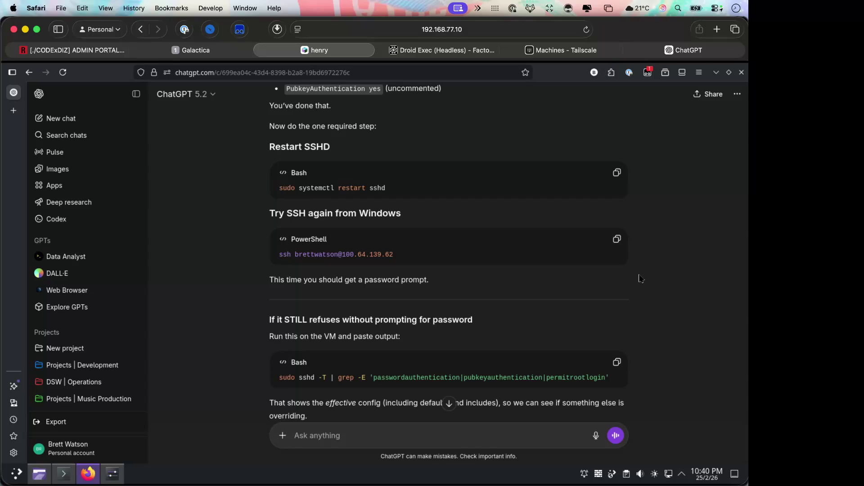
{"action": "key", "text": "ctrl+super+Left"}
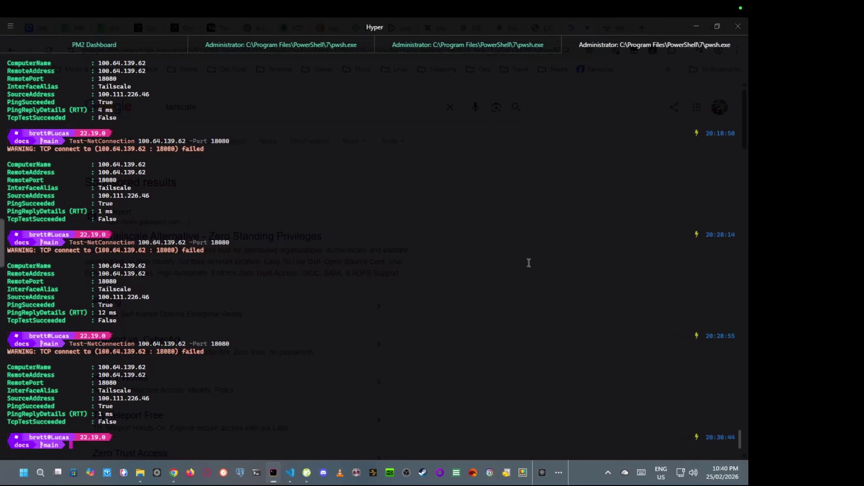
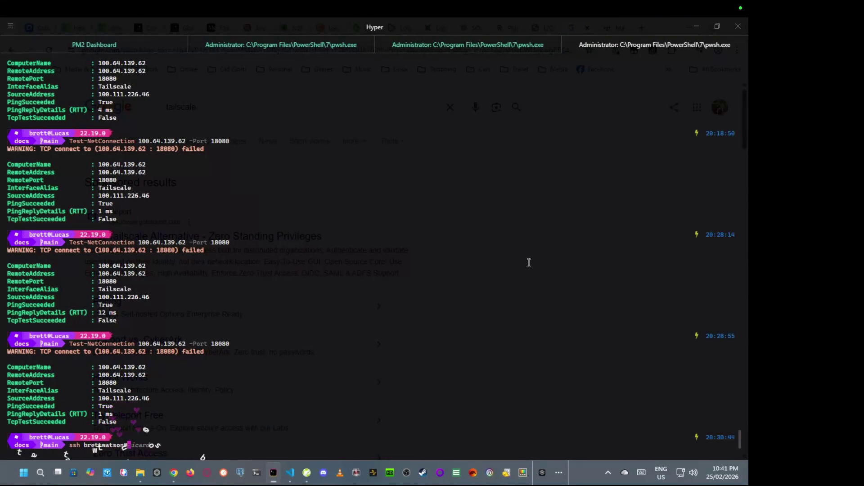
{"action": "type", "text": "100.6"}
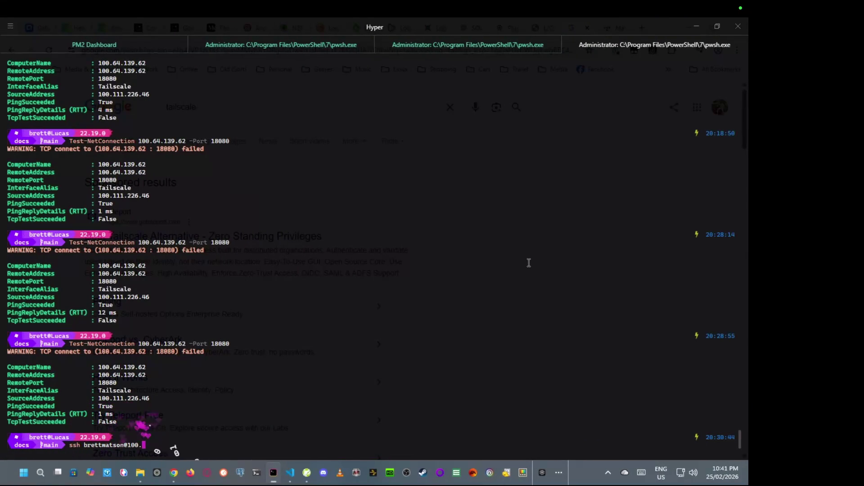
{"action": "type", "text": "4"}
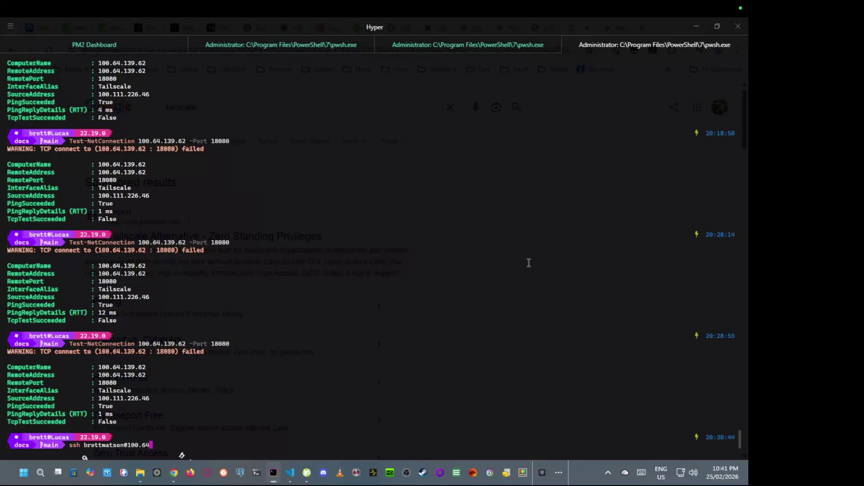
- Run ssh to 100.64.139.62, checking the address in ChatGPT, and accept the host key with yes
{"action": "key", "text": "ctrl+Right"}
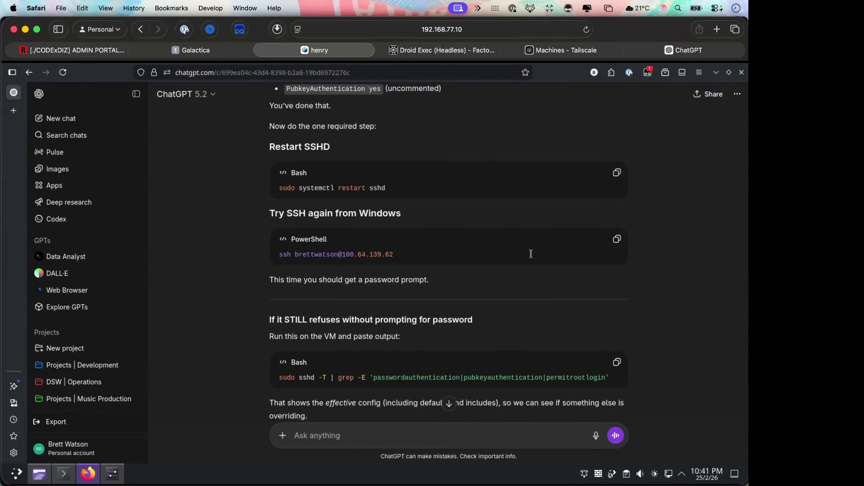
{"action": "key", "text": "ctrl+Left"}
{"action": "type", "text": "."}
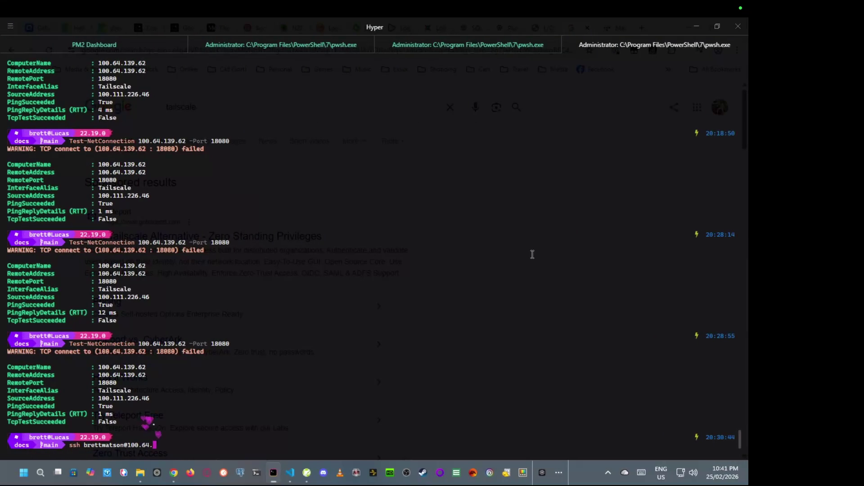
{"action": "key", "text": "ctrl+Right"}
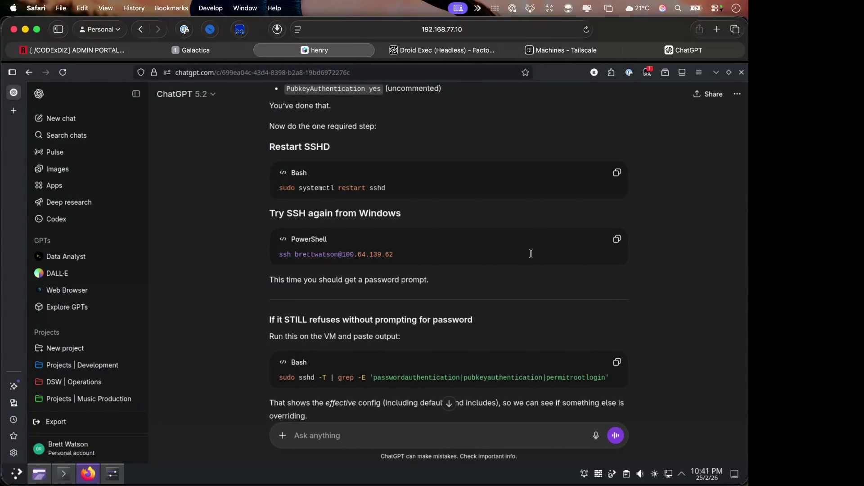
{"action": "key", "text": "ctrl+Left"}
{"action": "type", "text": "139.62"}
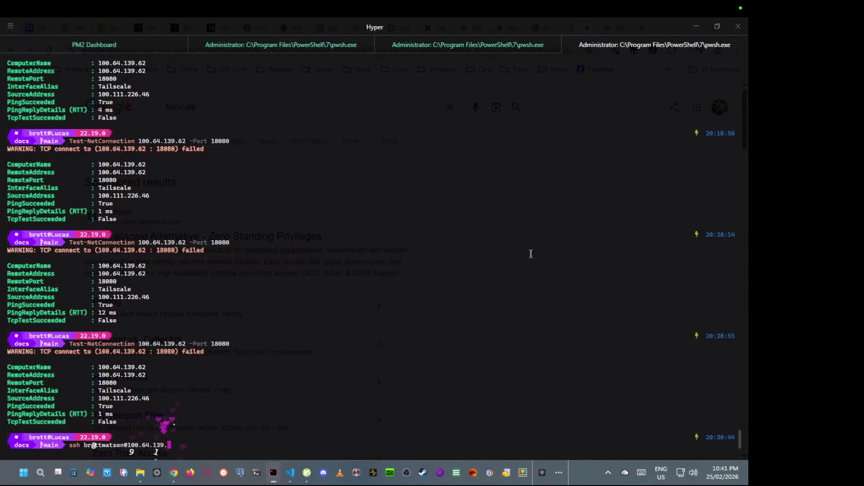
{"action": "key", "text": "Return"}
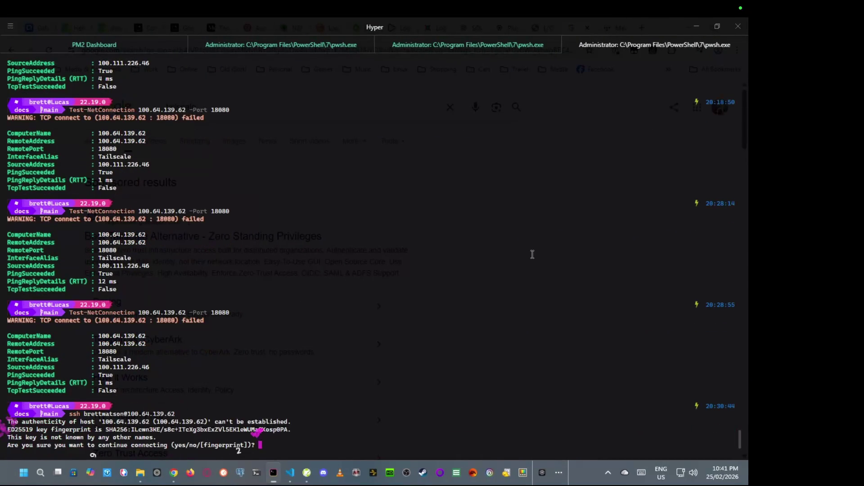
{"action": "type", "text": "yes"}
{"action": "key", "text": "Return"}
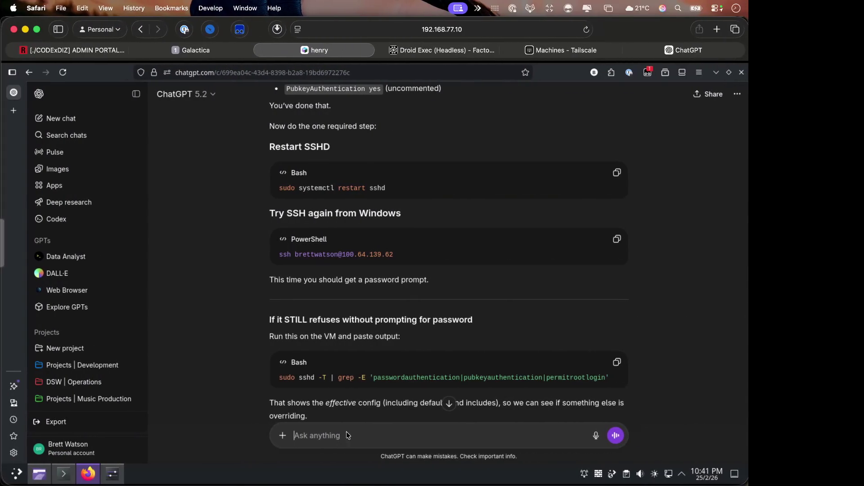
- Tell ChatGPT that answering yes to the unknown-host-key prompt still ended in a publickey denial
{"action": "type", "text": "this key is not known "}
{"action": "type", "text": "by any other name"}
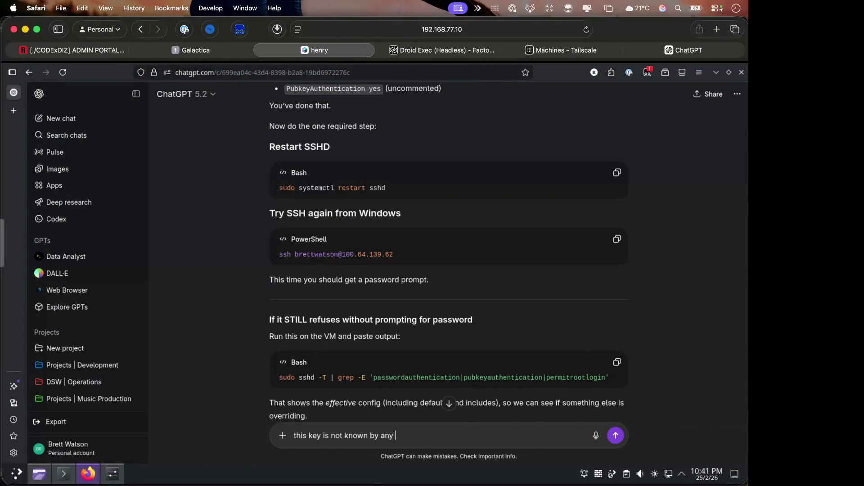
{"action": "type", "text": " are you sure you "}
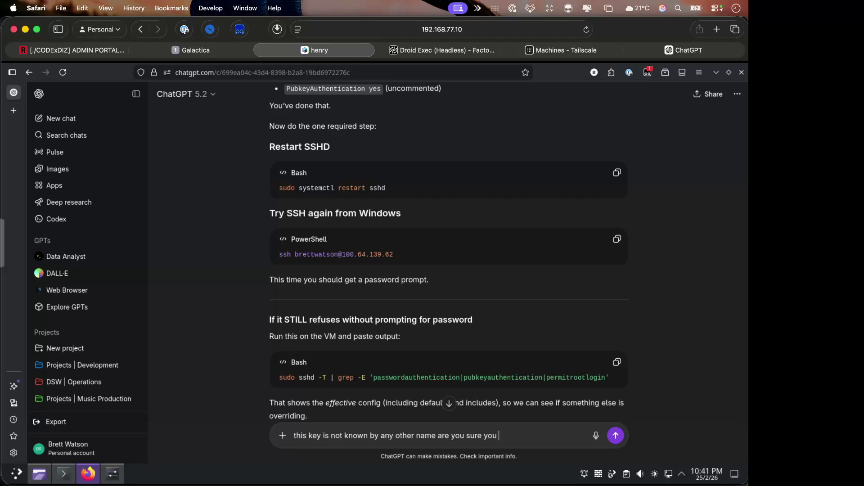
{"action": "type", "text": "want to continue i"}
{"action": "type", "text": " said yes the"}
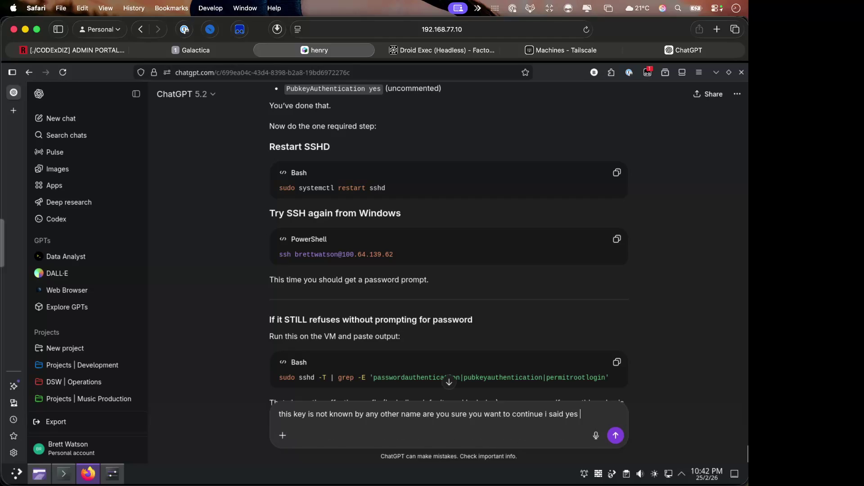
{"action": "type", "text": " options were ye"}
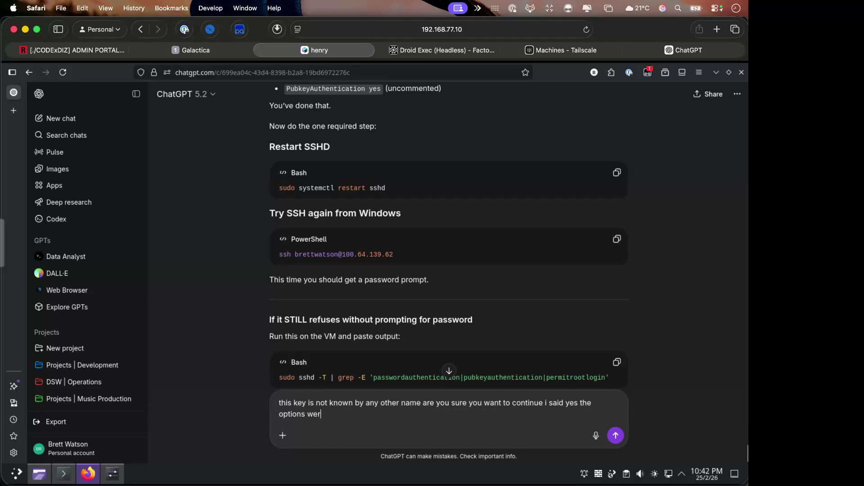
{"action": "type", "text": "s no fingerprin"}
{"action": "type", "text": "t "}
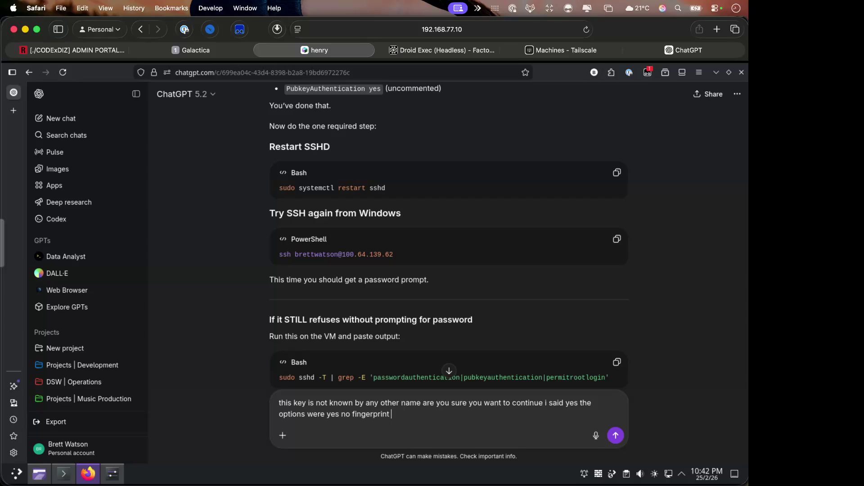
{"action": "type", "text": "when i said ye"}
{"action": "type", "text": "s denied pubkey"}
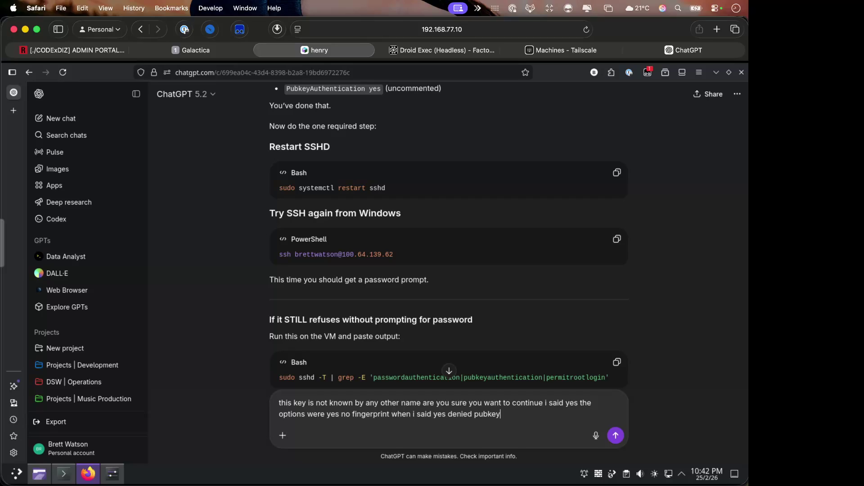
{"action": "key", "text": "Return"}
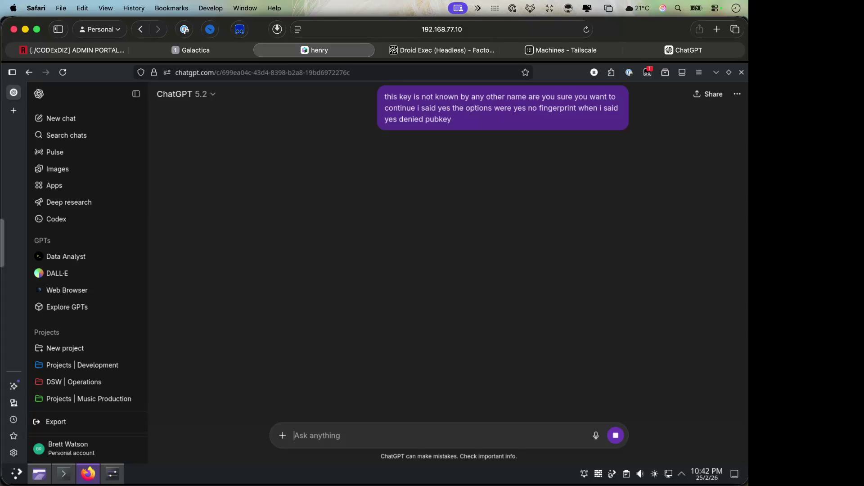
- Recheck the Permission denied (publickey) output, then return to ChatGPT's reply about forcing a password prompt
{"action": "key", "text": "ctrl+Left"}
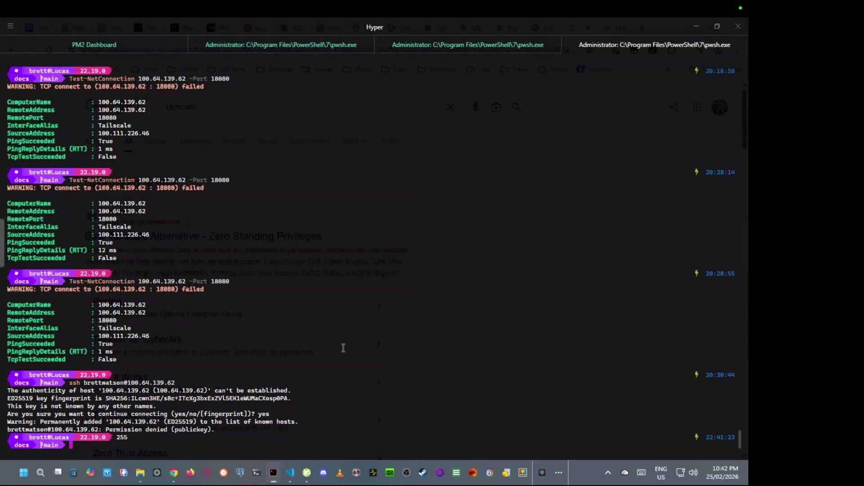
{"action": "key", "text": "ctrl+Right"}
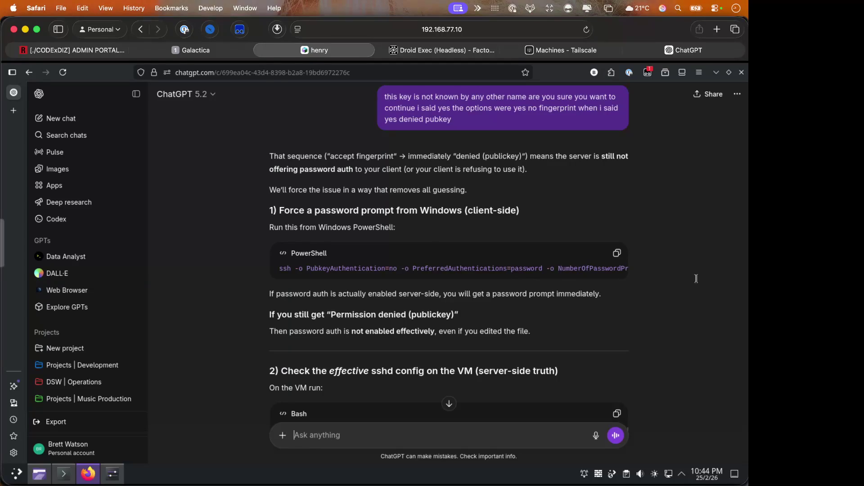
- Copy the sudo sshd -T | egrep command from the reply, discarding a half-typed draft message
{"action": "scroll", "coordinate": [678, 277], "scroll_direction": "up", "scroll_amount": 2}
{"action": "scroll", "coordinate": [673, 278], "scroll_direction": "down", "scroll_amount": 4}
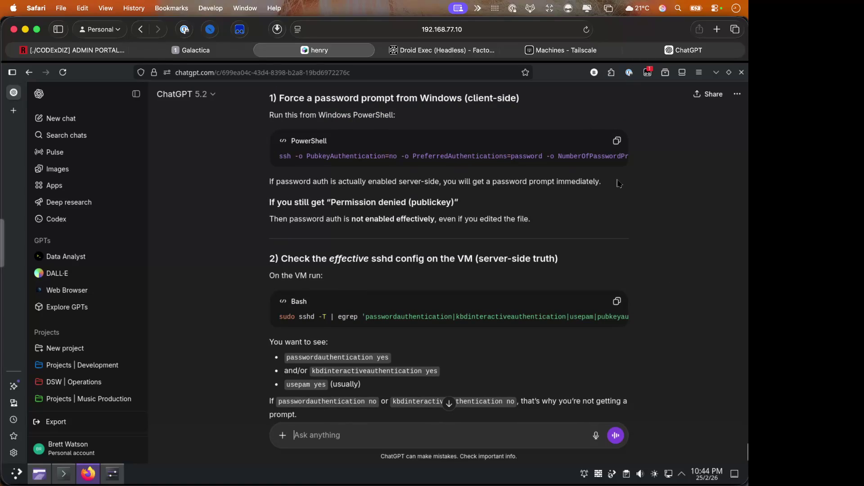
{"action": "left_click", "coordinate": [617, 142]}
{"action": "type", "text": "i still cant copy paste h"}
{"action": "key", "text": "BackSpace"}
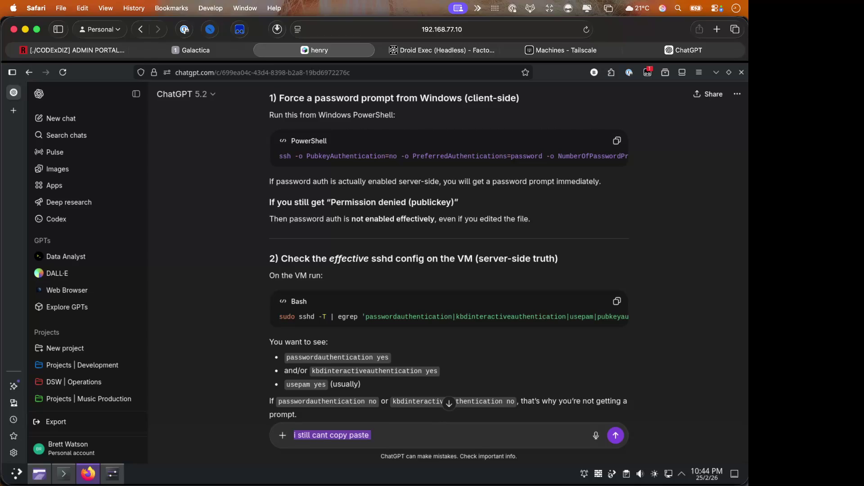
{"action": "key", "text": "BackSpace"}
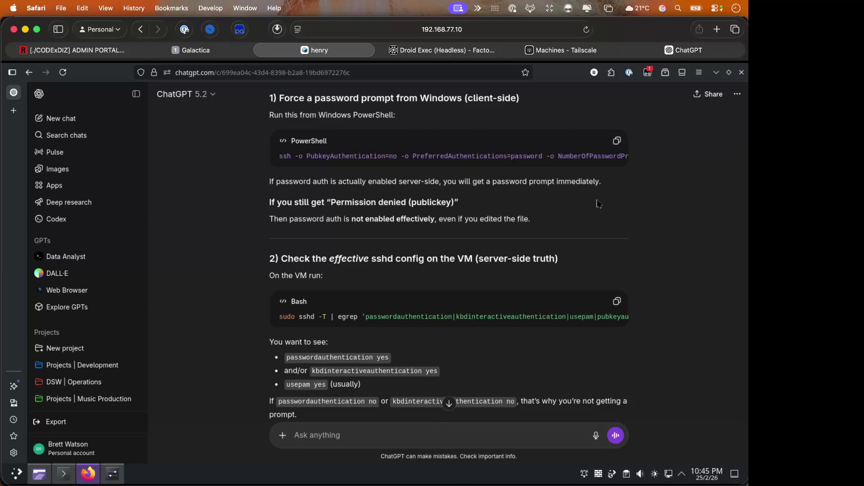
{"action": "left_click", "coordinate": [617, 303]}
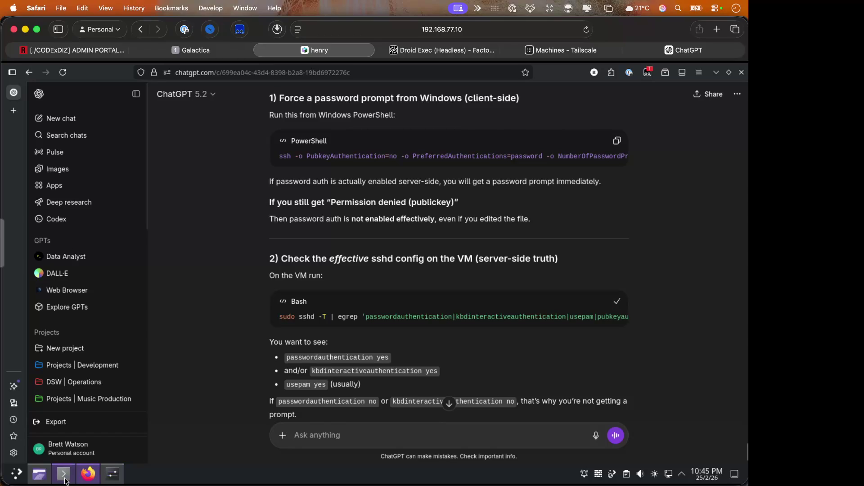
- Paste and run the sshd -T check in henry's Konsole with the sudo password
{"action": "left_click", "coordinate": [65, 478]}
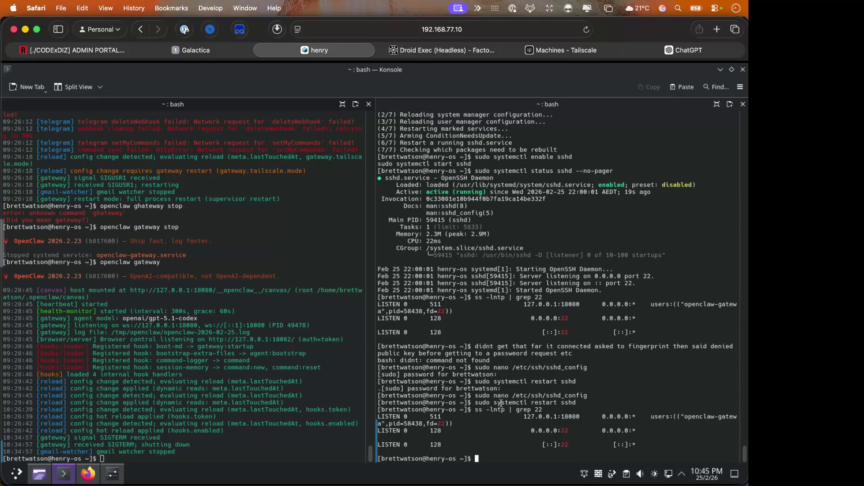
{"action": "key", "text": "ctrl+shift+v"}
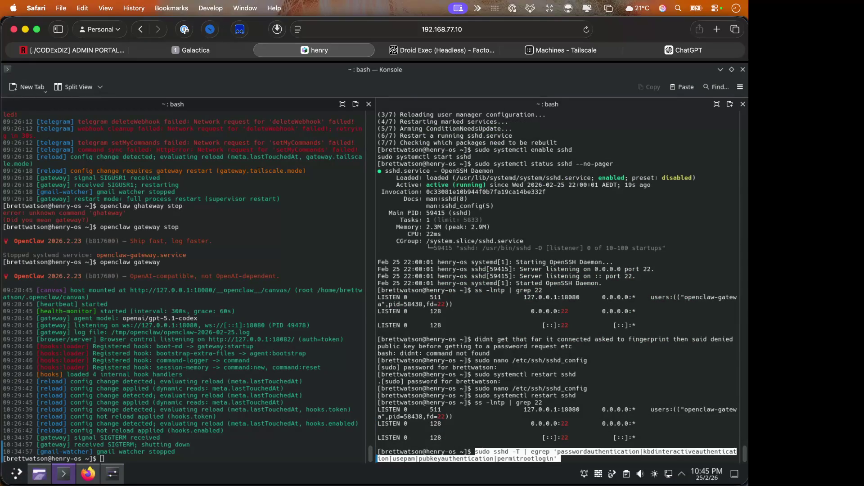
{"action": "key", "text": "Return"}
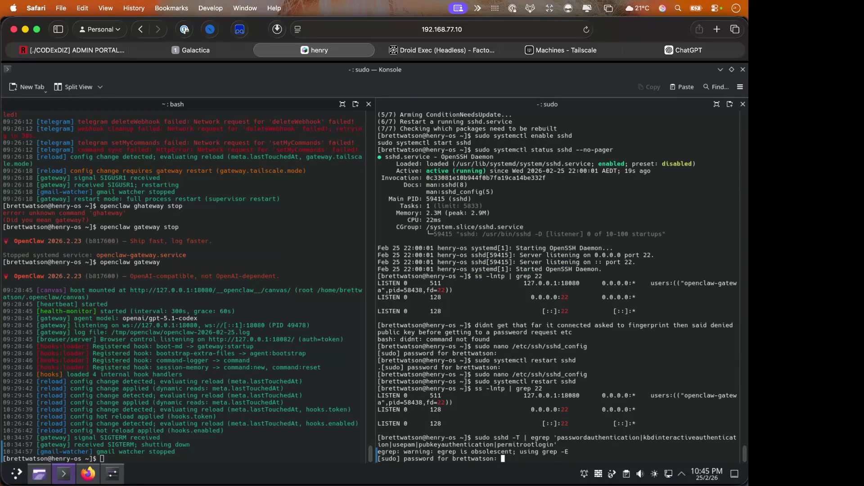
{"action": "key", "text": "Return"}
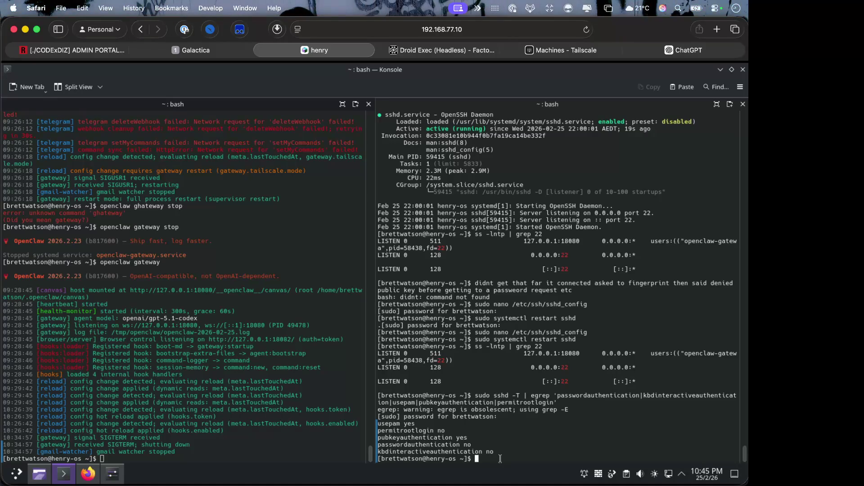
- Copy the sshd -T output showing passwordauthentication and kbdinteractiveauthentication set to no
{"action": "mouse_move", "coordinate": [497, 452]}
{"action": "left_mouse_down"}
{"action": "mouse_move", "coordinate": [349, 424]}
{"action": "mouse_move", "coordinate": [349, 409]}
{"action": "left_mouse_up"}
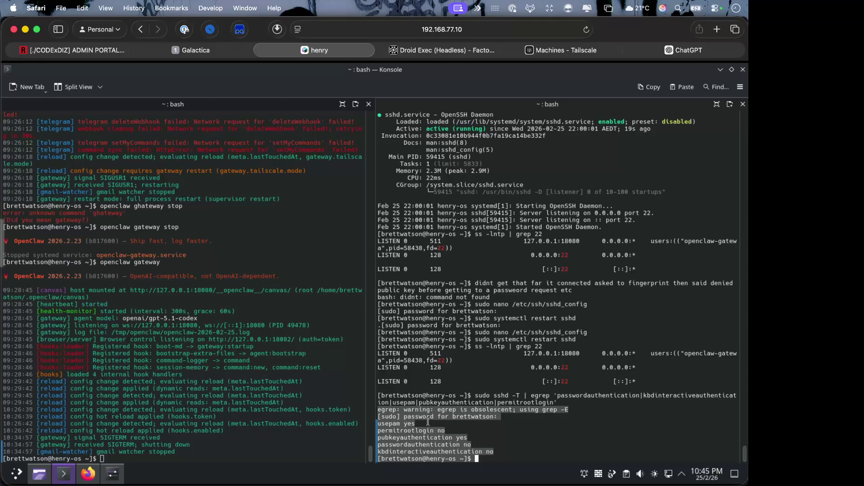
{"action": "right_click", "coordinate": [415, 436]}
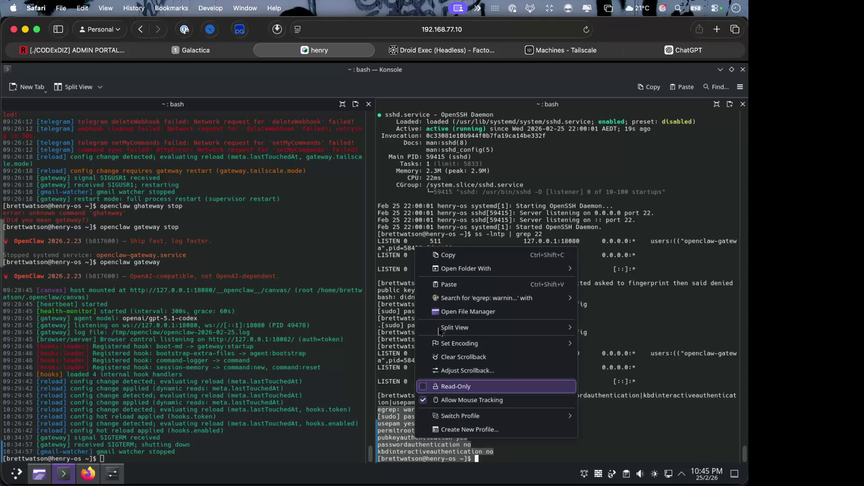
{"action": "left_click", "coordinate": [448, 255]}
{"action": "left_click", "coordinate": [89, 474]}
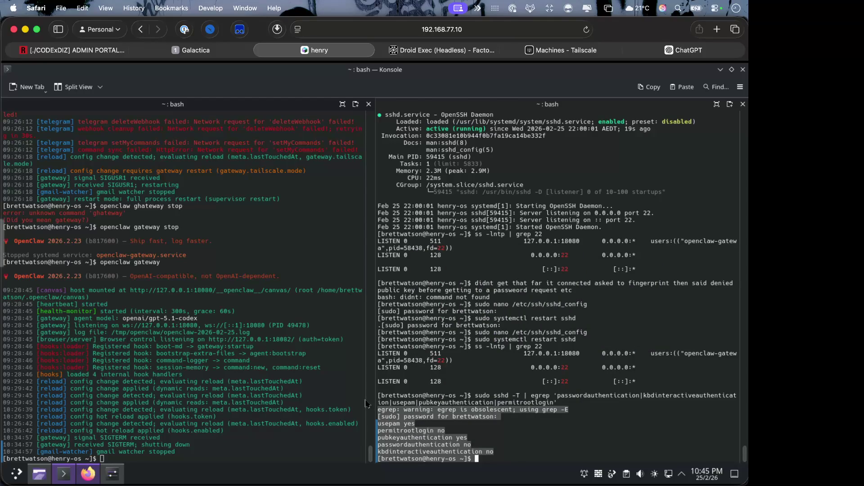
- Draft a message noting the PAM lines are commented out, paste the sshd output, and ask why password auth is still off
{"action": "type", "text": "this makes no se"}
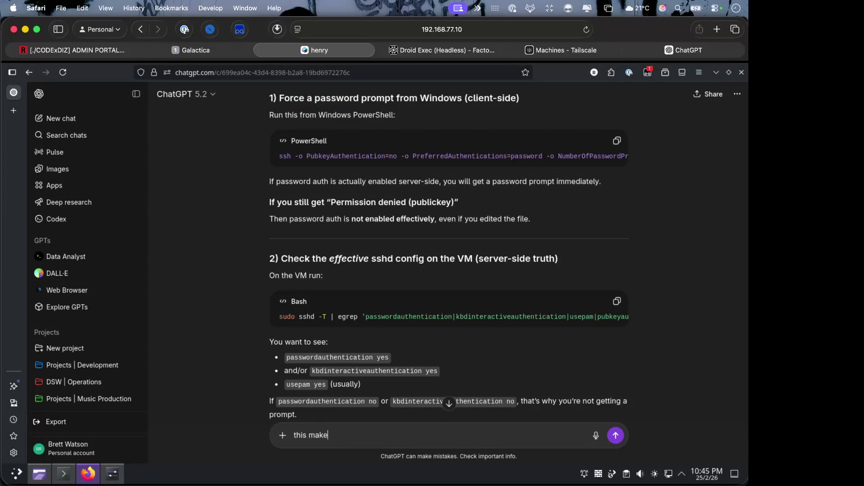
{"action": "type", "text": "ndse i"}
{"action": "key", "text": "BackSpace"}
{"action": "type", "text": "the pam s"}
{"action": "type", "text": "tuff sa"}
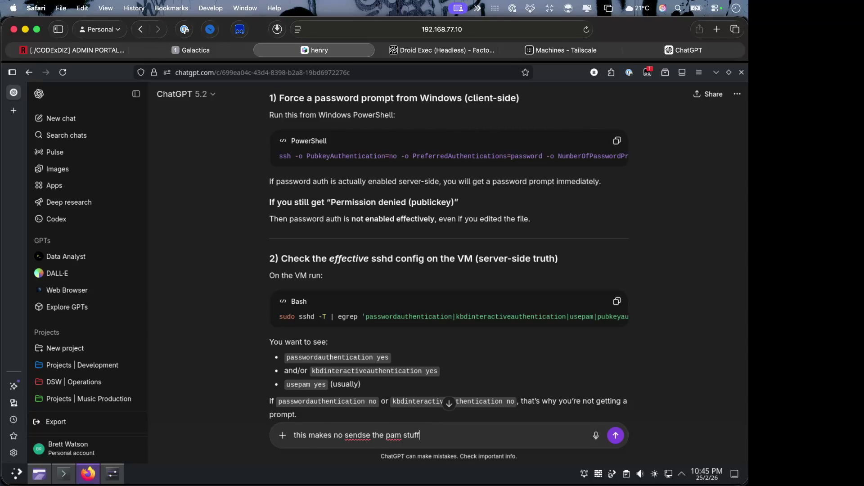
{"action": "type", "text": "ys no but is "}
{"action": "type", "text": "commented ou"}
{"action": "type", "text": "t"}
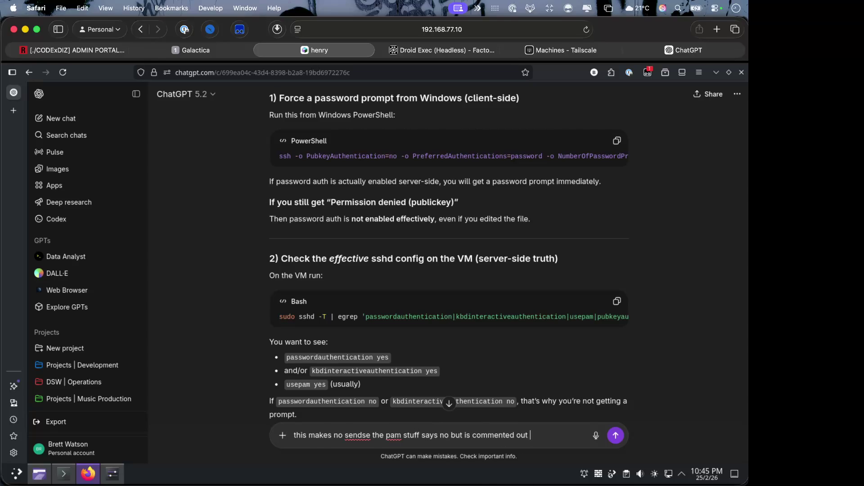
{"action": "key", "text": "ctrl+v"}
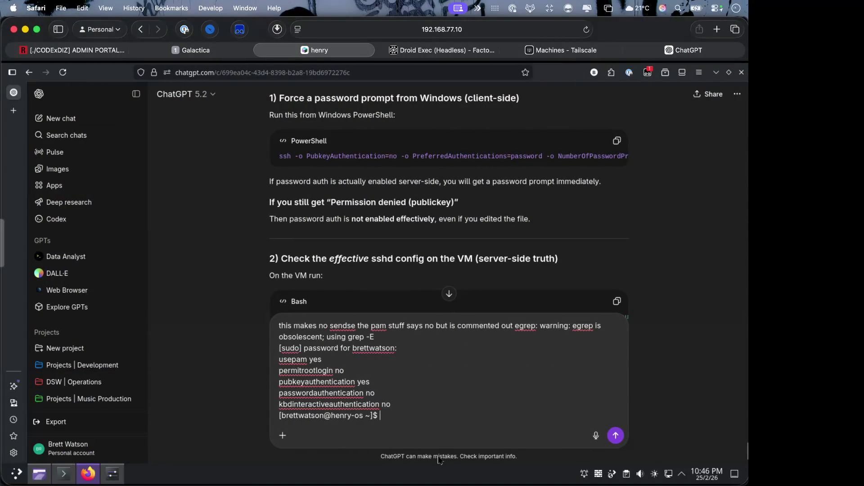
{"action": "type", "text": "but didnt"}
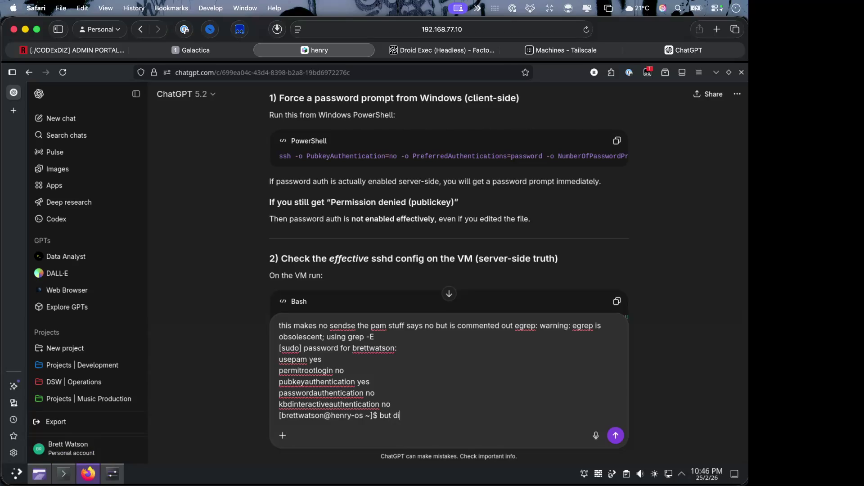
{"action": "type", "text": " i "}
{"action": "type", "text": "just turn on"}
{"action": "type", "text": " passweord "}
{"action": "type", "text": "auth.."}
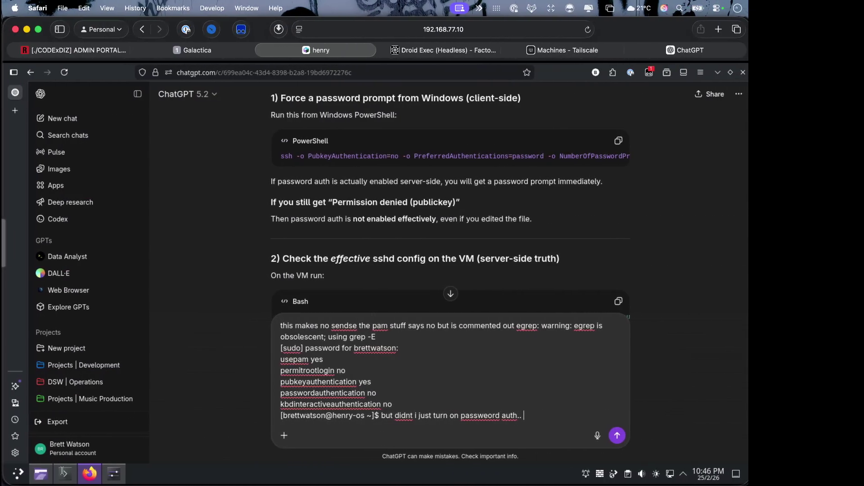
{"action": "left_click", "coordinate": [61, 480]}
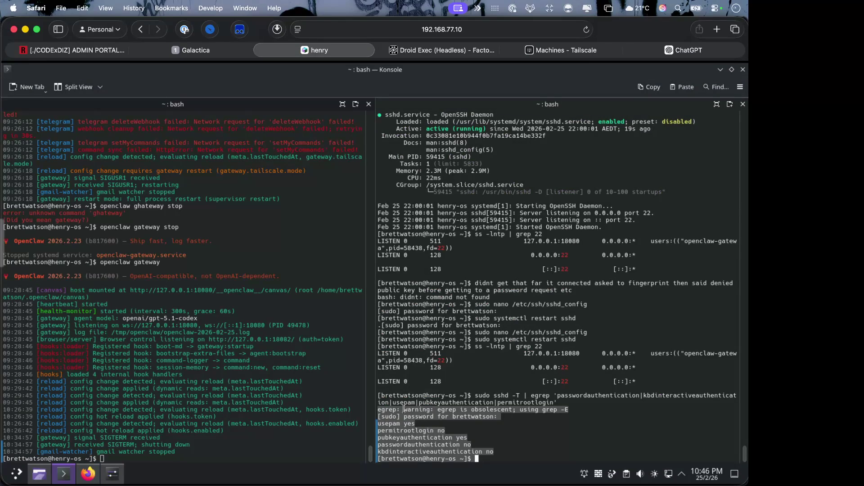
- Recall the sshd_config edit command from shell history and reopen the file in nano
{"action": "left_click", "coordinate": [565, 430]}
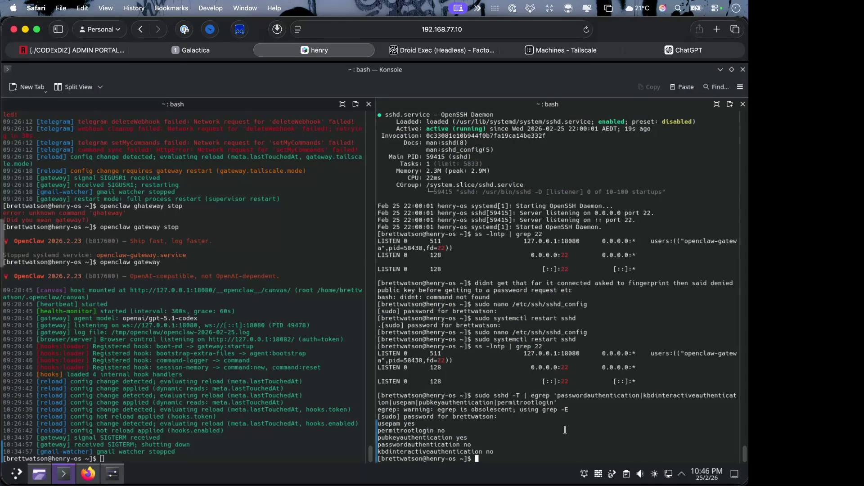
{"action": "key", "text": "Up"}
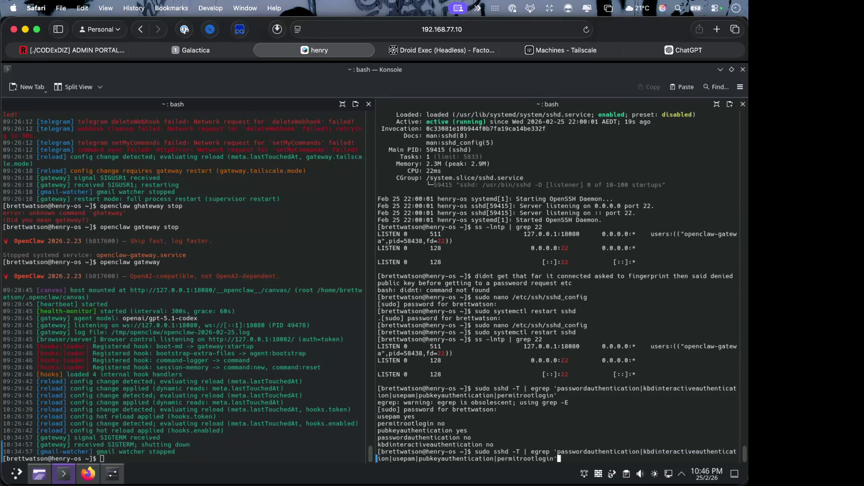
{"action": "key", "text": "Up"}
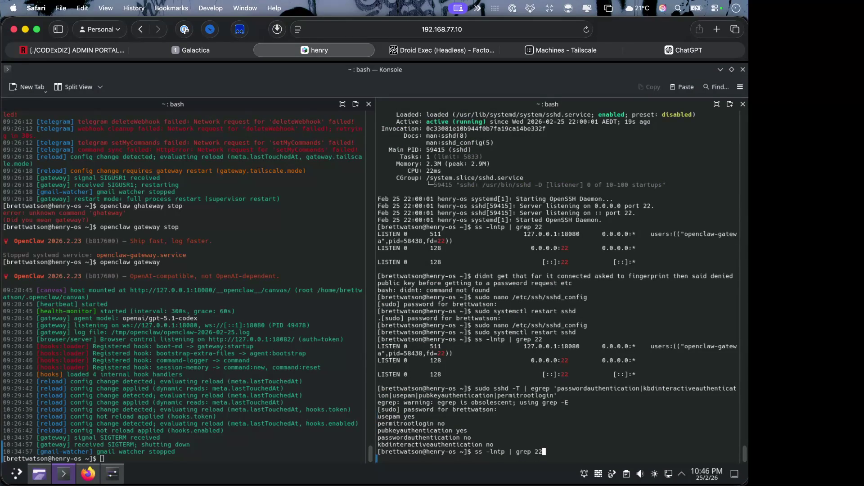
{"action": "key", "text": "Down"}
{"action": "key", "text": "Up"}
{"action": "key", "text": "Up"}
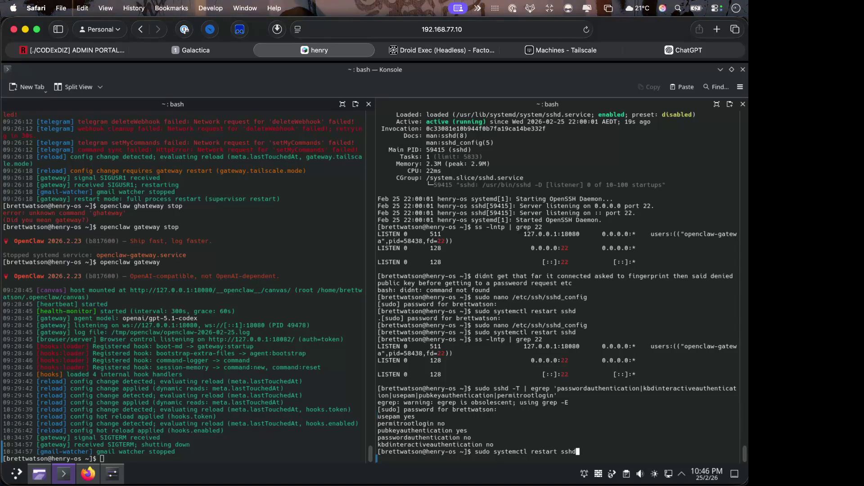
{"action": "key", "text": "Up"}
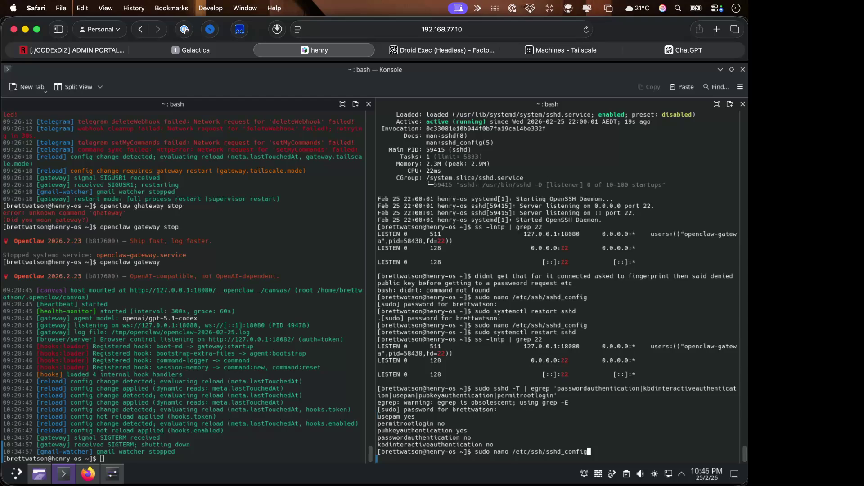
{"action": "key", "text": "Return"}
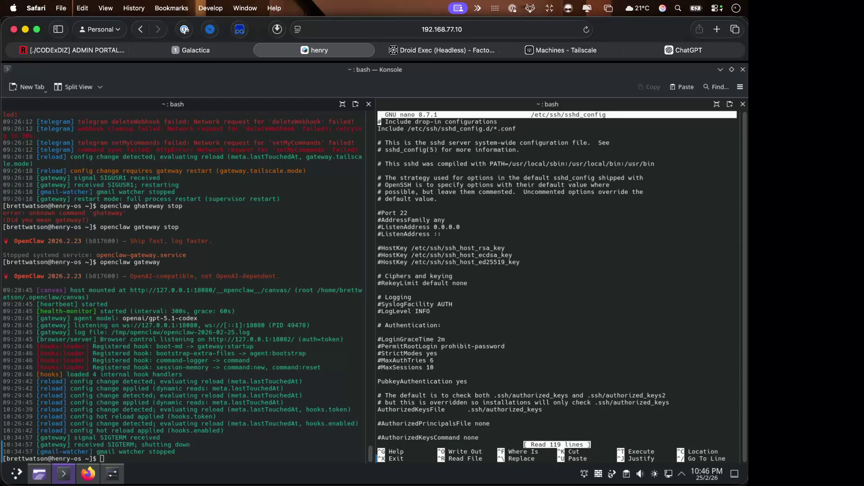
- Move down sshd_config to the host-based authentication and IgnoreRhosts lines
{"action": "key", "text": "Down"}
{"action": "key", "text": "Down"}
{"action": "key", "text": "Down"}
{"action": "key", "text": "Down"}
{"action": "key", "text": "Down"}
{"action": "key", "text": "Down"}
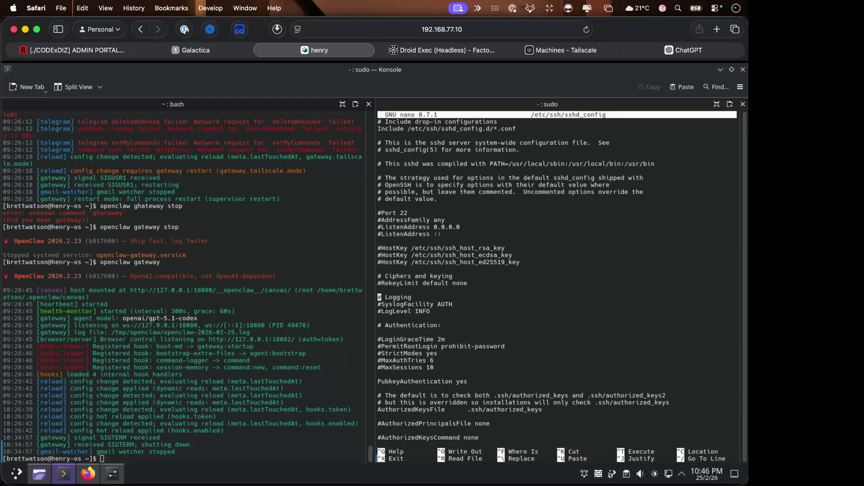
{"action": "key", "text": "Down"}
{"action": "key", "text": "Down"}
{"action": "key", "text": "Down"}
{"action": "key", "text": "Down"}
{"action": "key", "text": "Down"}
{"action": "key", "text": "Down"}
{"action": "key", "text": "Down"}
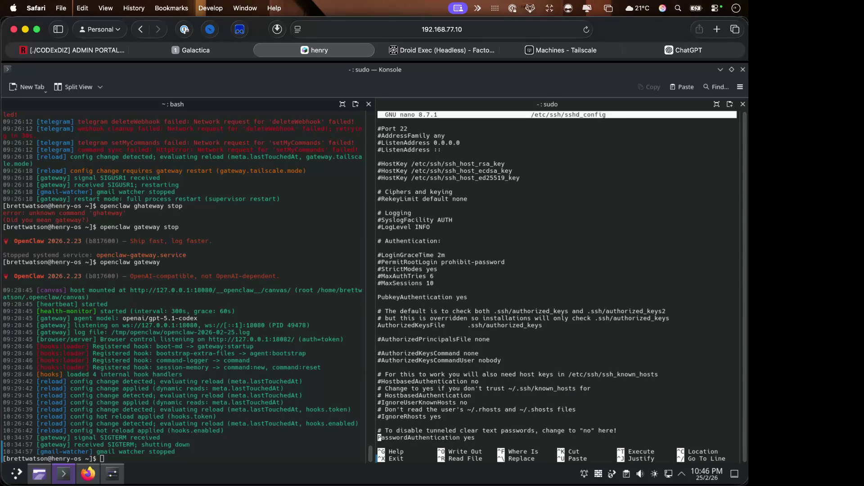
{"action": "key", "text": "Up"}
{"action": "key", "text": "Up"}
{"action": "key", "text": "Up"}
{"action": "key", "text": "Right"}
{"action": "key", "text": "Home"}
{"action": "key", "text": "Down"}
{"action": "key", "text": "Down"}
{"action": "key", "text": "Down"}
{"action": "key", "text": "Up"}
{"action": "key", "text": "Up"}
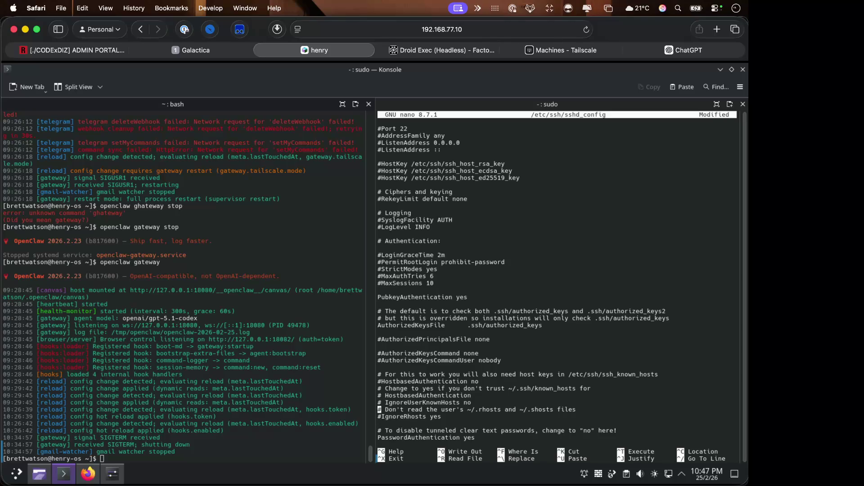
{"action": "key", "text": "Up"}
- Remove the space after the hash on the IgnoreUserKnownHosts line and move above the keyboard-interactive settings
{"action": "key", "text": "Right"}
{"action": "key", "text": "Right"}
{"action": "key", "text": "BackSpace"}
{"action": "key", "text": "Down"}
{"action": "key", "text": "Down"}
{"action": "key", "text": "Down"}
{"action": "key", "text": "Down"}
{"action": "key", "text": "Down"}
{"action": "key", "text": "Down"}
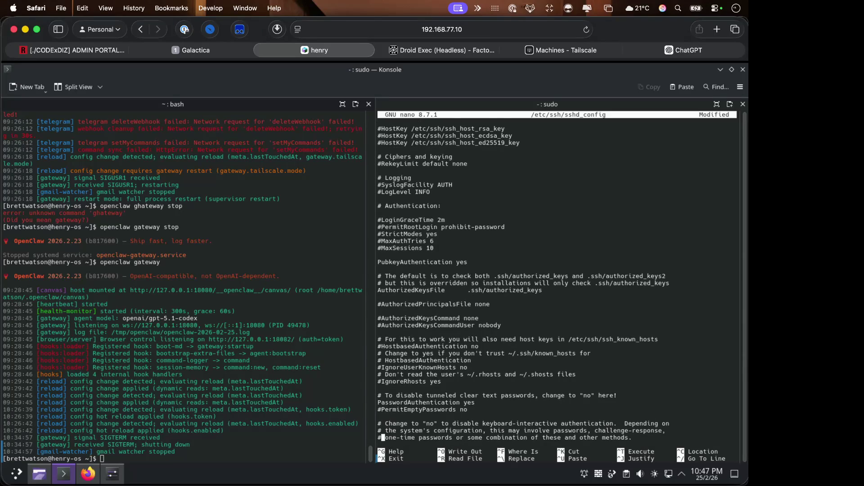
{"action": "key", "text": "Down"}
{"action": "key", "text": "Down"}
{"action": "key", "text": "Down"}
{"action": "key", "text": "Up"}
{"action": "key", "text": "Up"}
{"action": "key", "text": "Up"}
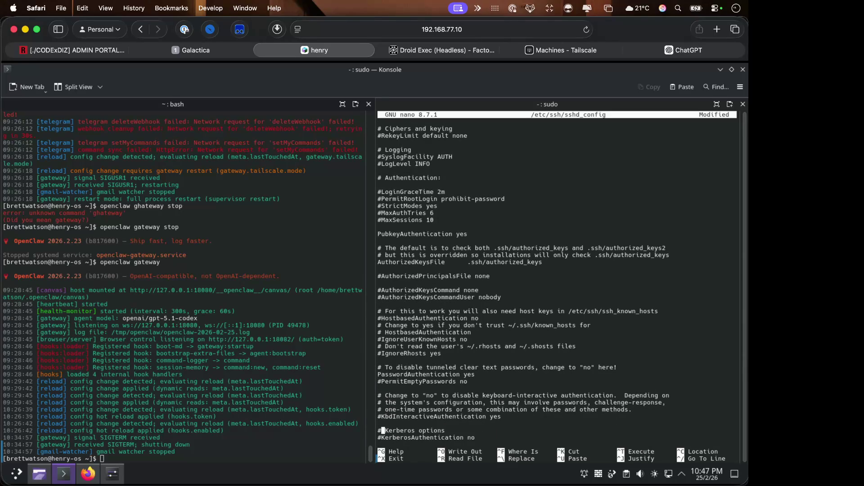
{"action": "key", "text": "Up"}
{"action": "key", "text": "Up"}
- Copy the PasswordAuthentication and KbdInteractiveAuthentication block from sshd_config
{"action": "mouse_move", "coordinate": [517, 421]}
{"action": "left_mouse_down"}
{"action": "mouse_move", "coordinate": [378, 358]}
{"action": "mouse_move", "coordinate": [378, 346]}
{"action": "left_mouse_up"}
{"action": "right_click", "coordinate": [424, 380]}
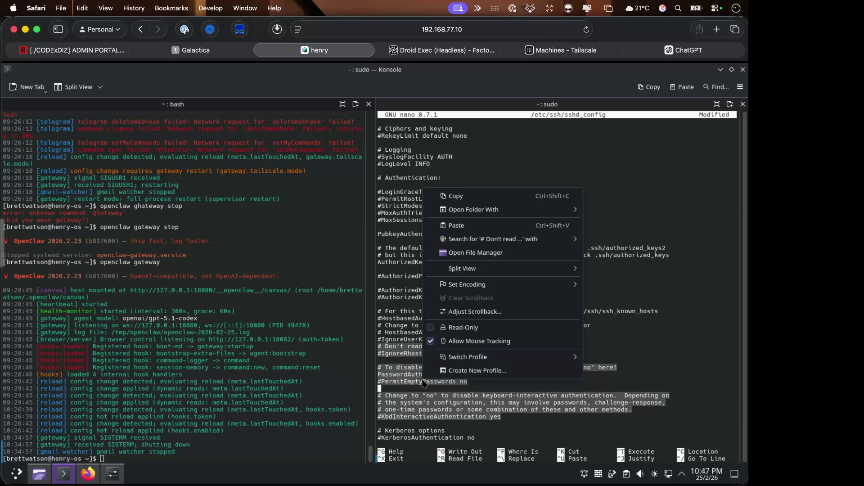
{"action": "left_click", "coordinate": [458, 196]}
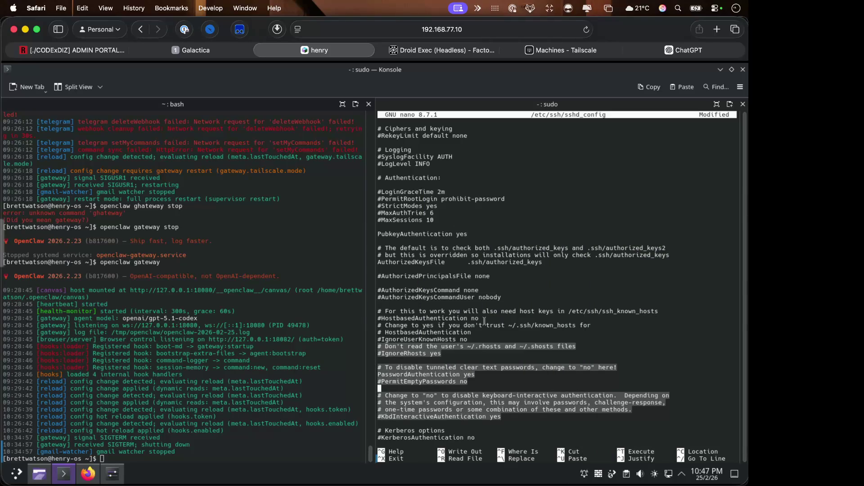
{"action": "left_click", "coordinate": [527, 386]}
- Read through the Kerberos, PAM and forwarding settings down to UseDNS, then save and exit nano
{"action": "key", "text": "Down"}
{"action": "key", "text": "Down"}
{"action": "key", "text": "Down"}
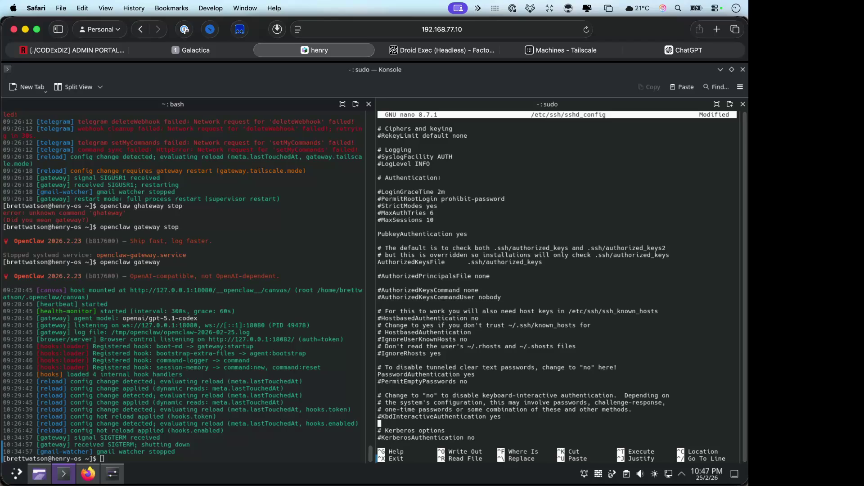
{"action": "key", "text": "Down"}
{"action": "key", "text": "Down"}
{"action": "key", "text": "Down"}
{"action": "key", "text": "Down"}
{"action": "key", "text": "Down"}
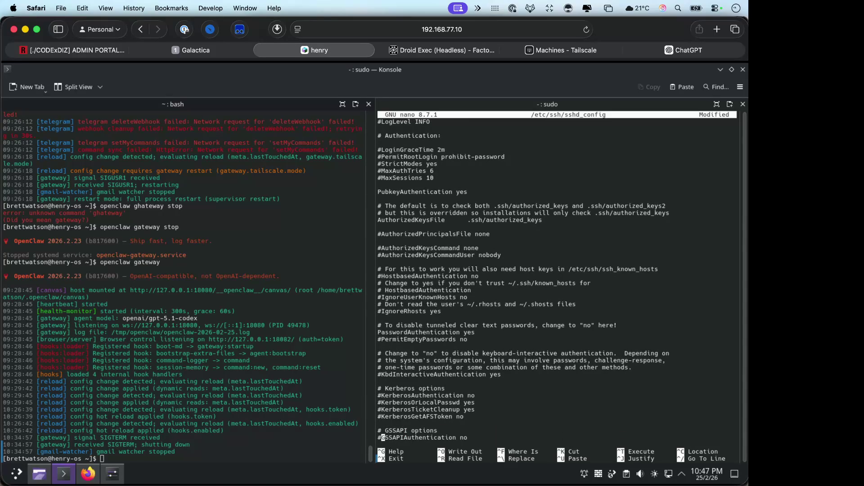
{"action": "key", "text": "Down"}
{"action": "key", "text": "Down"}
{"action": "key", "text": "Down"}
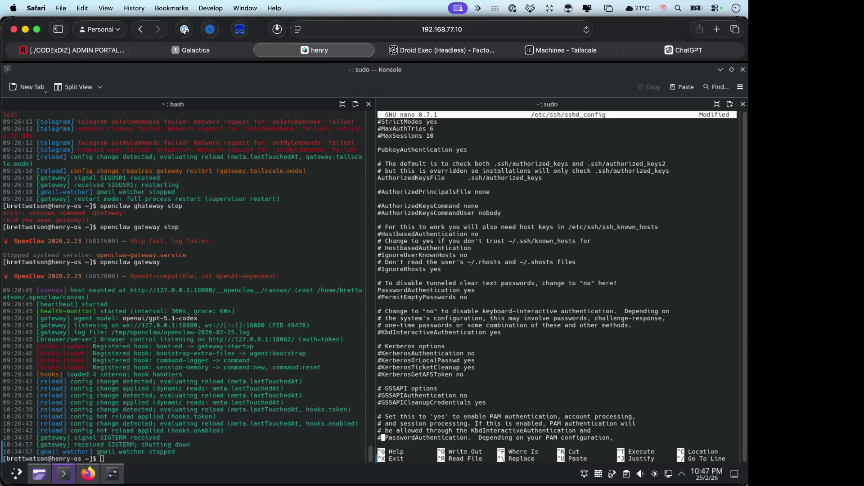
{"action": "key", "text": "Down"}
{"action": "key", "text": "Down"}
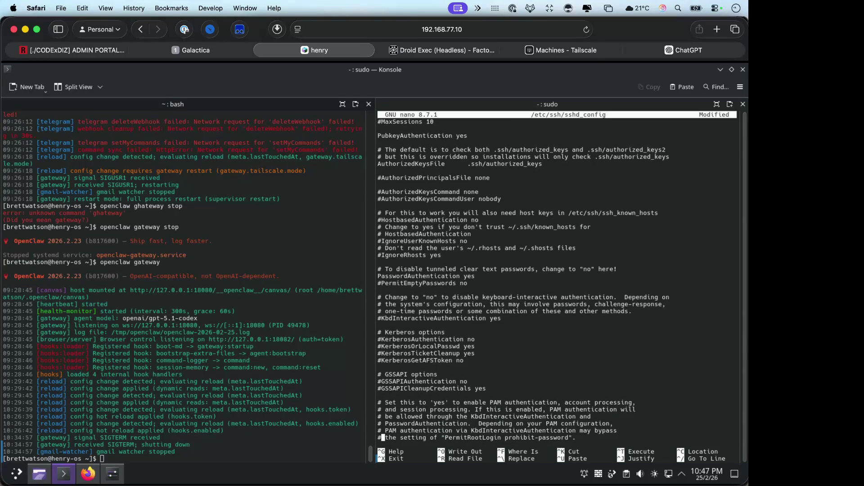
{"action": "key", "text": "Down"}
{"action": "key", "text": "Down"}
{"action": "key", "text": "Down"}
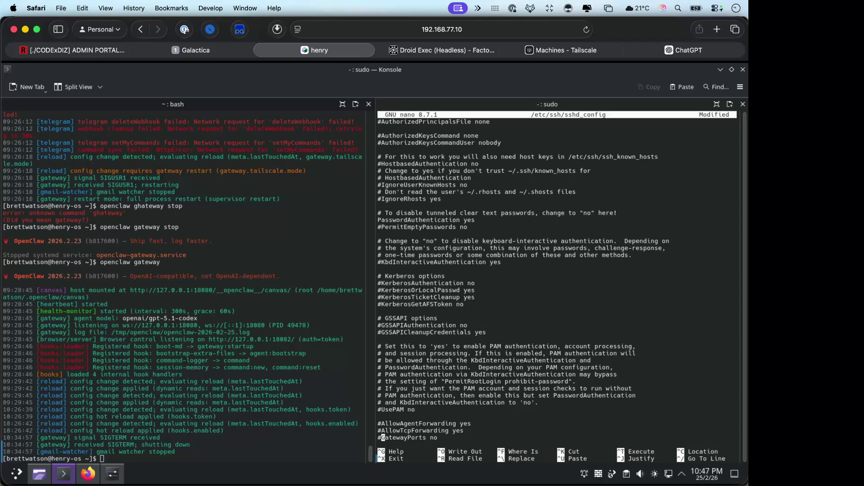
{"action": "key", "text": "Down"}
{"action": "key", "text": "Down"}
{"action": "key", "text": "Down"}
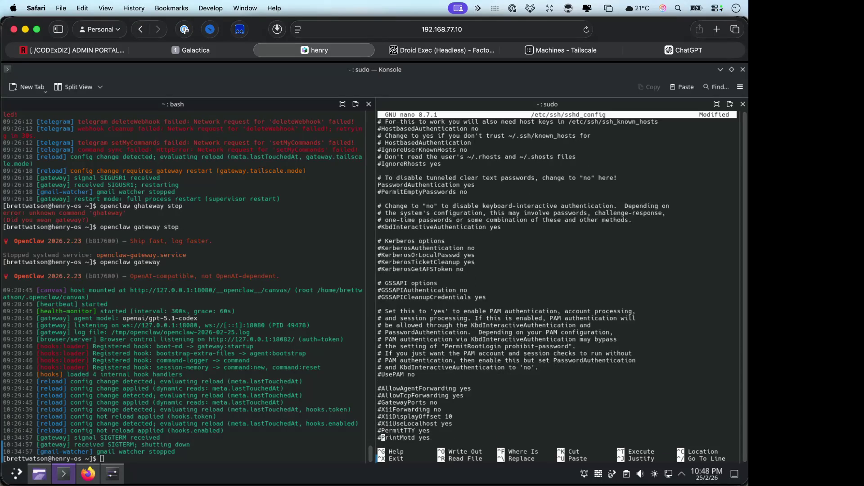
{"action": "key", "text": "Down"}
{"action": "key", "text": "Down"}
{"action": "key", "text": "Down"}
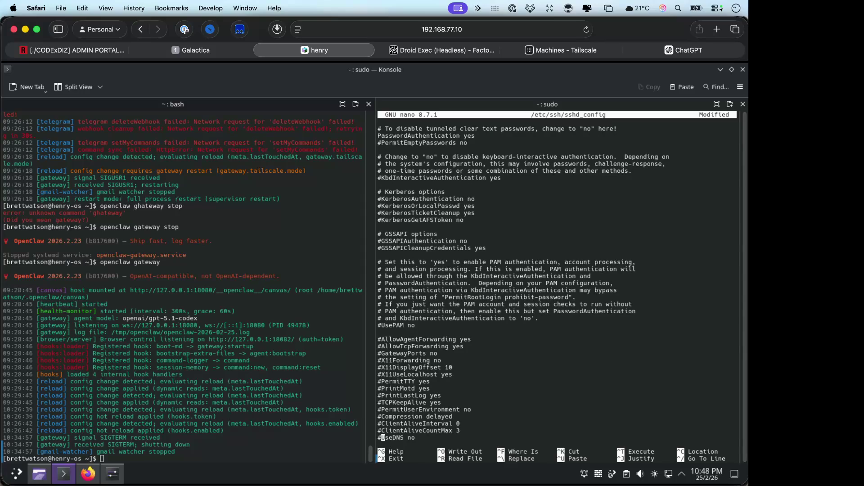
{"action": "key", "text": "ctrl+x"}
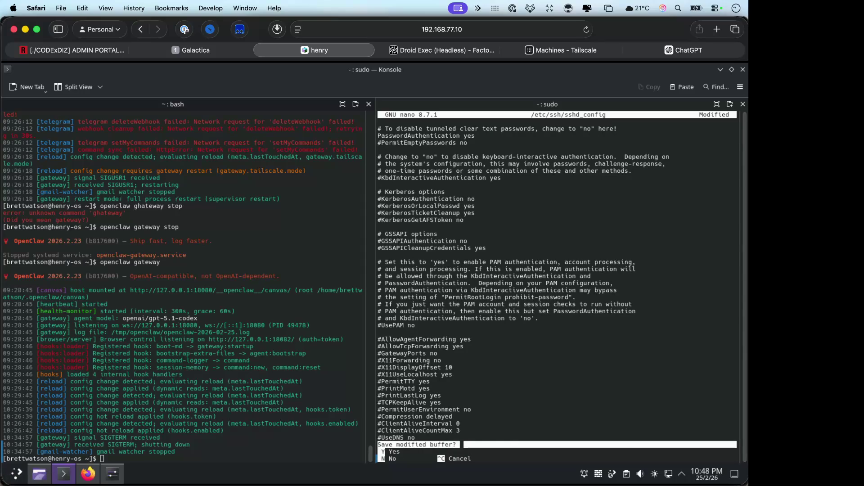
{"action": "key", "text": "y"}
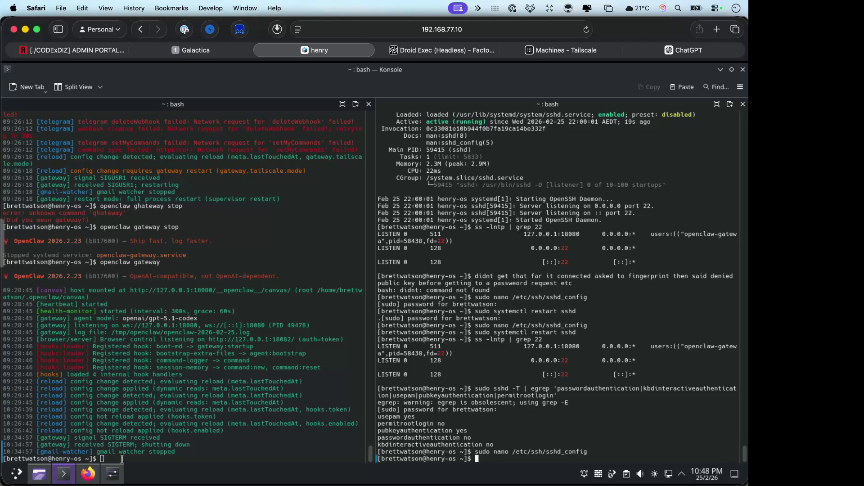
{"action": "left_click", "coordinate": [88, 474]}
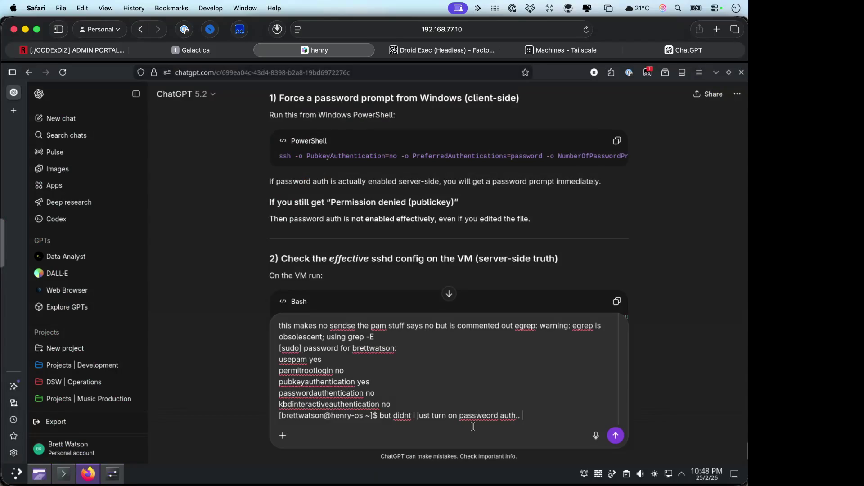
- Send ChatGPT the draft with the pasted sshd_config password settings
{"action": "type", "text": "."}
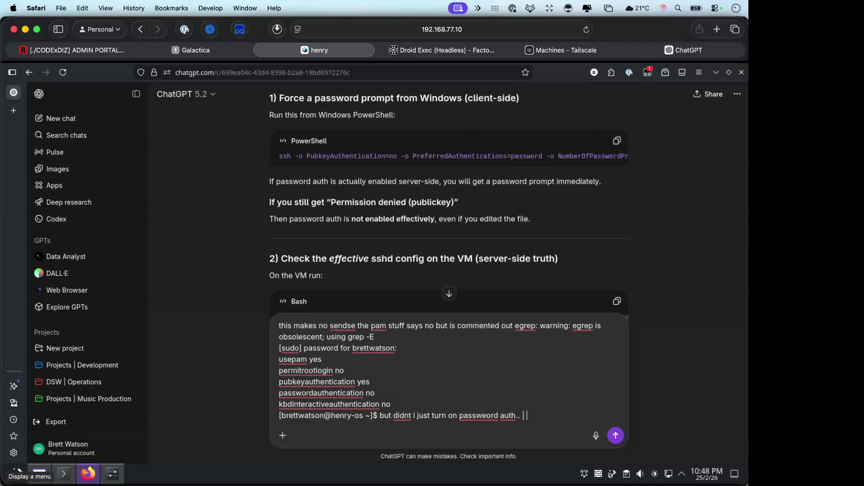
{"action": "key", "text": "ctrl+v"}
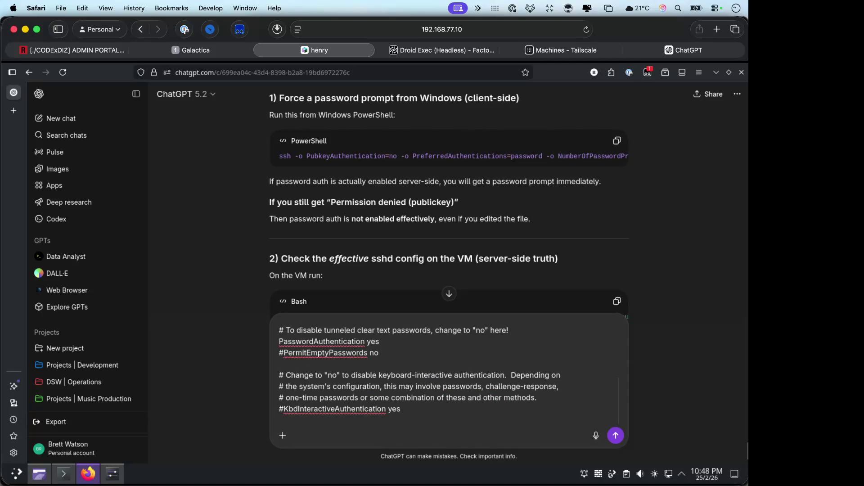
{"action": "key", "text": "Return"}
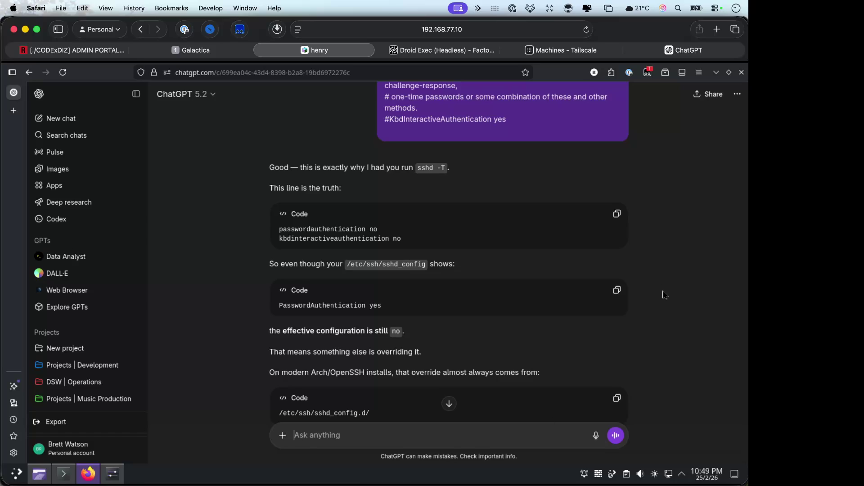
- Copy the Step 1 ls and grep commands for finding the sshd_config.d override
{"action": "scroll", "coordinate": [663, 295], "scroll_direction": "down", "scroll_amount": 3}
{"action": "scroll", "coordinate": [663, 295], "scroll_direction": "down", "scroll_amount": 5}
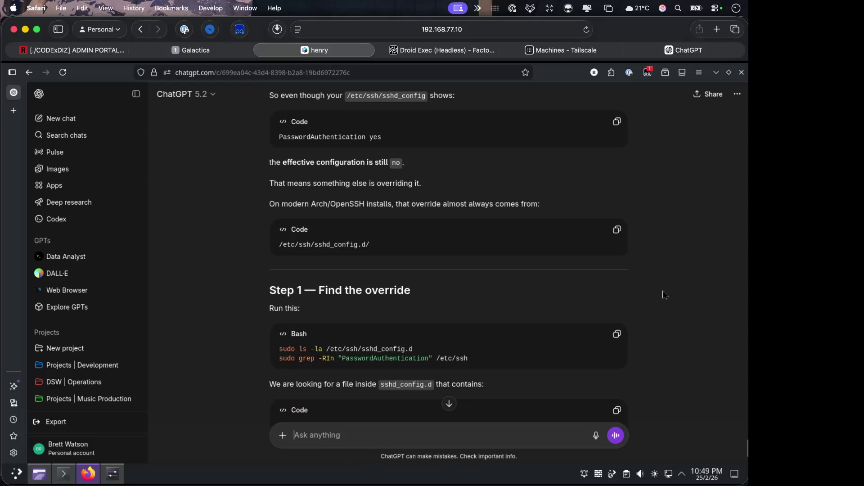
{"action": "left_click", "coordinate": [616, 335]}
{"action": "scroll", "coordinate": [660, 307], "scroll_direction": "down", "scroll_amount": 5}
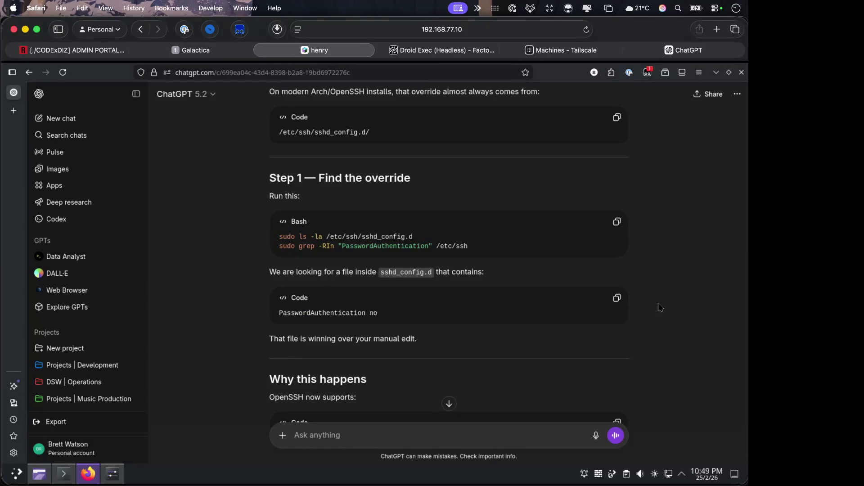
{"action": "left_click", "coordinate": [63, 477]}
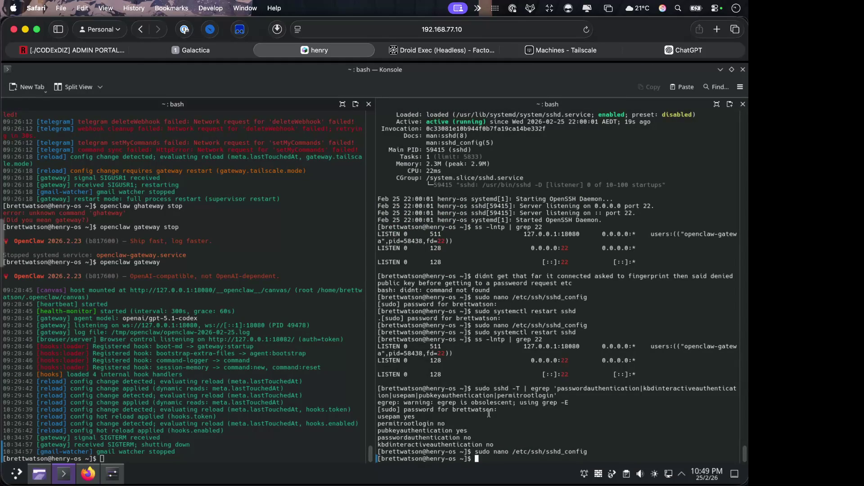
- Run the override search, revealing henry.conf sets PasswordAuthentication no, and copy the results
{"action": "key", "text": "ctrl+c"}
{"action": "key", "text": "ctrl+shift+v"}
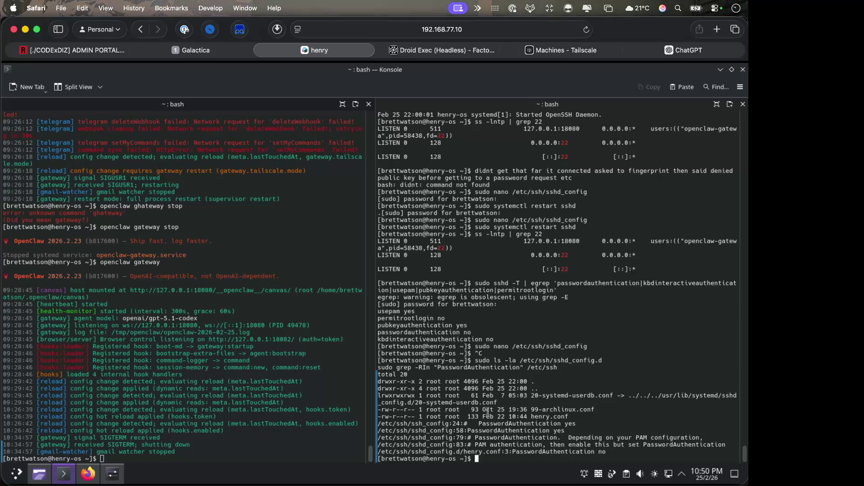
{"action": "left_click_drag", "start_coordinate": [501, 459], "coordinate": [386, 367]}
{"action": "right_click", "coordinate": [456, 390]}
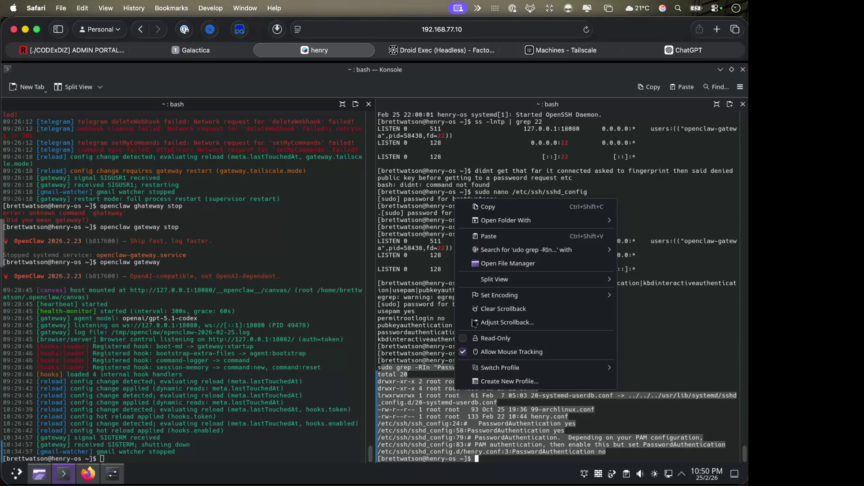
{"action": "left_click", "coordinate": [487, 206]}
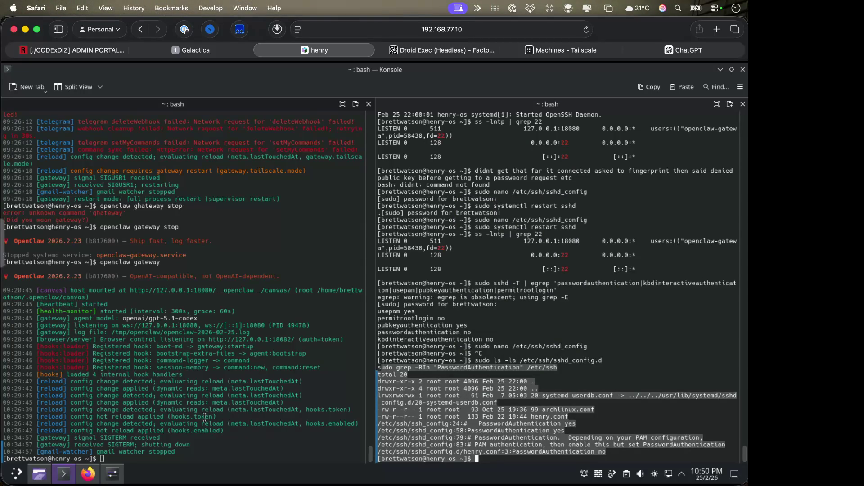
{"action": "left_click", "coordinate": [89, 473]}
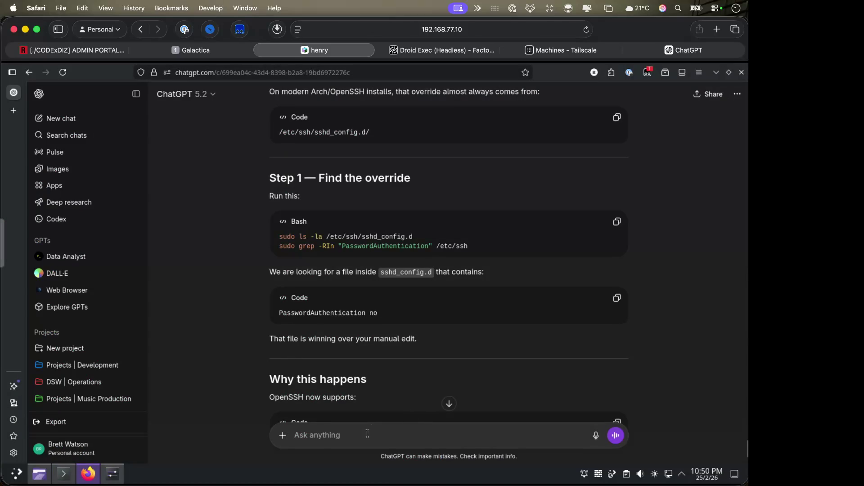
- Ask ChatGPT whether PAM should be turned on in the original sshd_config
{"action": "type", "text": "so this is w"}
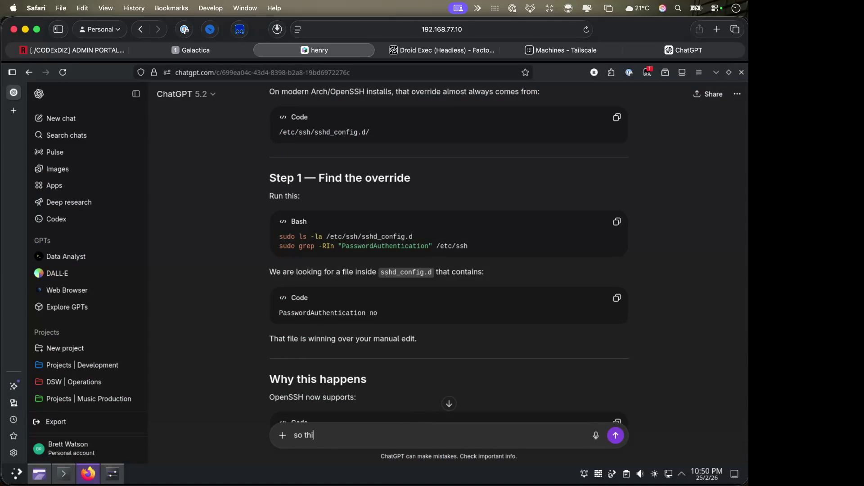
{"action": "type", "text": "hy"}
{"action": "key", "text": "BackSpace"}
{"action": "key", "text": "BackSpace"}
{"action": "key", "text": "BackSpace"}
{"action": "type", "text": "meas i should turn pam on in the iriginal file"}
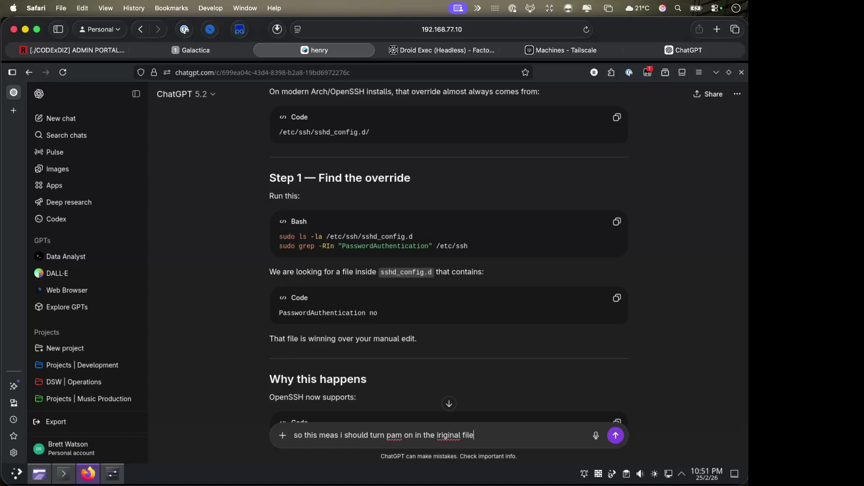
{"action": "type", "text": "?"}
{"action": "key", "text": "Return"}
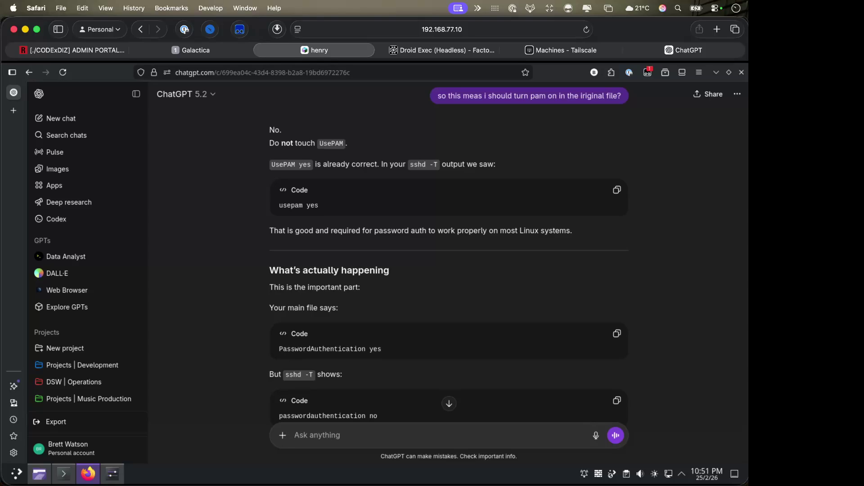
- Copy the sudo ls -la /etc/ssh/sshd_config.d command, discarding an unfinished draft
{"action": "type", "text": "oh but my "}
{"action": "type", "text": "other"}
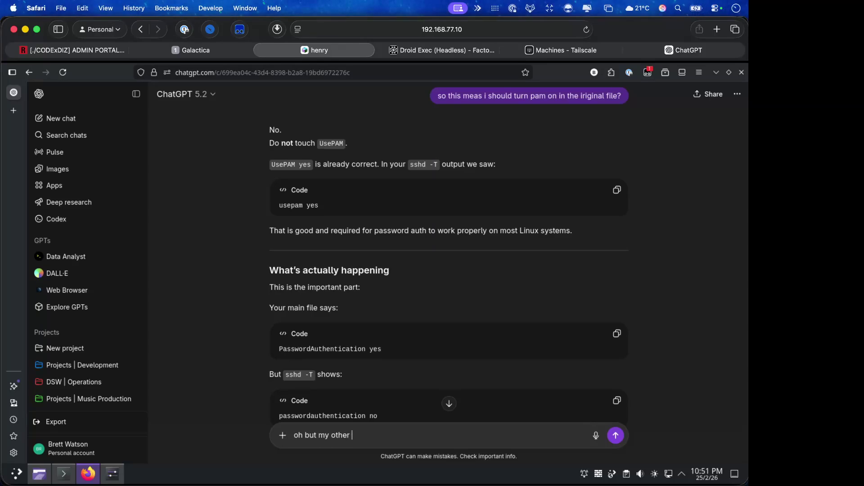
{"action": "key", "text": "BackSpace"}
{"action": "key", "text": "BackSpace"}
{"action": "key", "text": "BackSpace"}
{"action": "key", "text": "BackSpace"}
{"action": "key", "text": "BackSpace"}
{"action": "scroll", "coordinate": [417, 378], "scroll_direction": "down", "scroll_amount": 10}
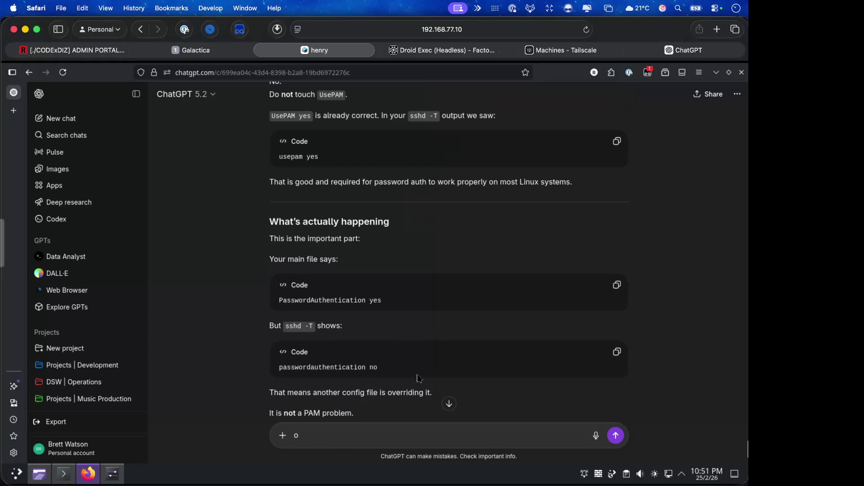
{"action": "scroll", "coordinate": [418, 378], "scroll_direction": "down", "scroll_amount": 2}
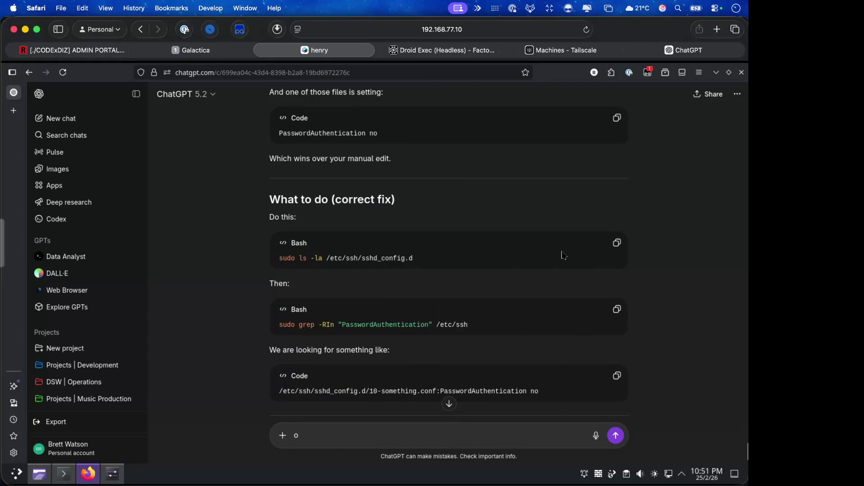
{"action": "left_click", "coordinate": [617, 243]}
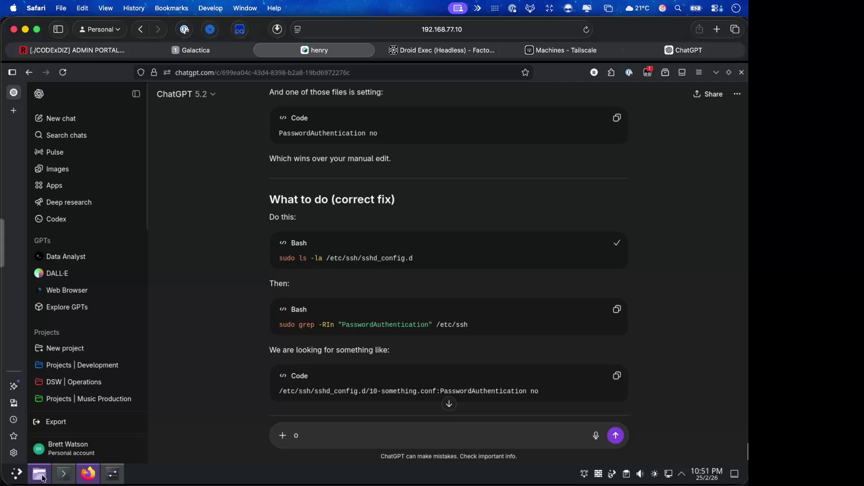
{"action": "left_click", "coordinate": [63, 480]}
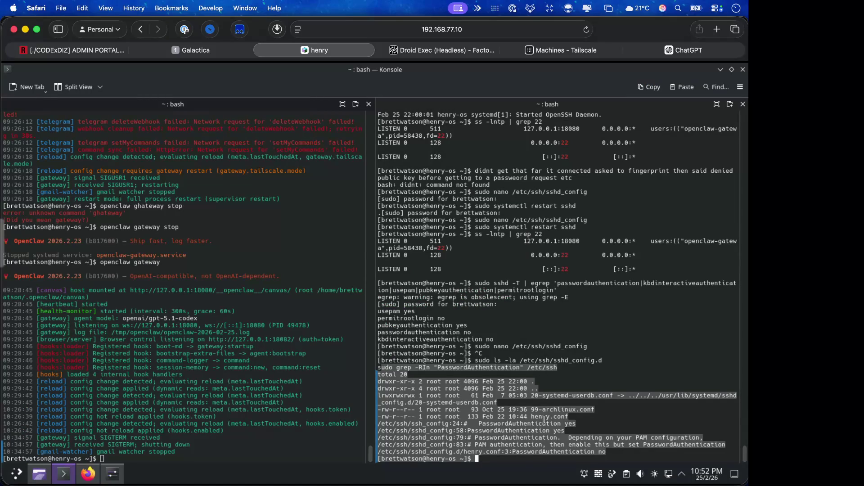
- Run the sshd_config.d listing command in the right Konsole pane
{"action": "left_click", "coordinate": [513, 455]}
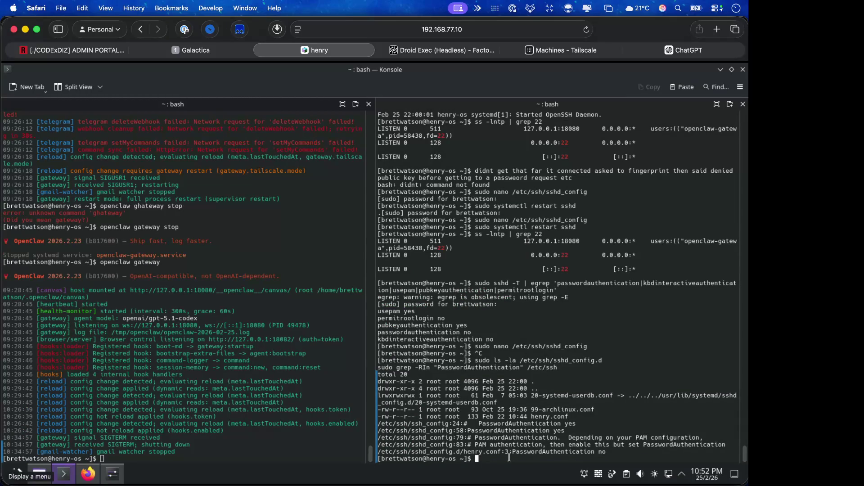
{"action": "key", "text": "ctrl+shift+v"}
{"action": "key", "text": "Return"}
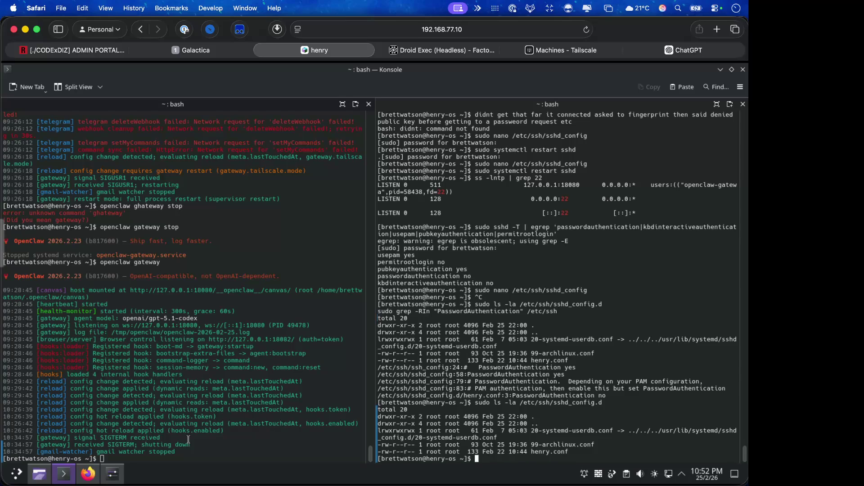
{"action": "left_click", "coordinate": [88, 474]}
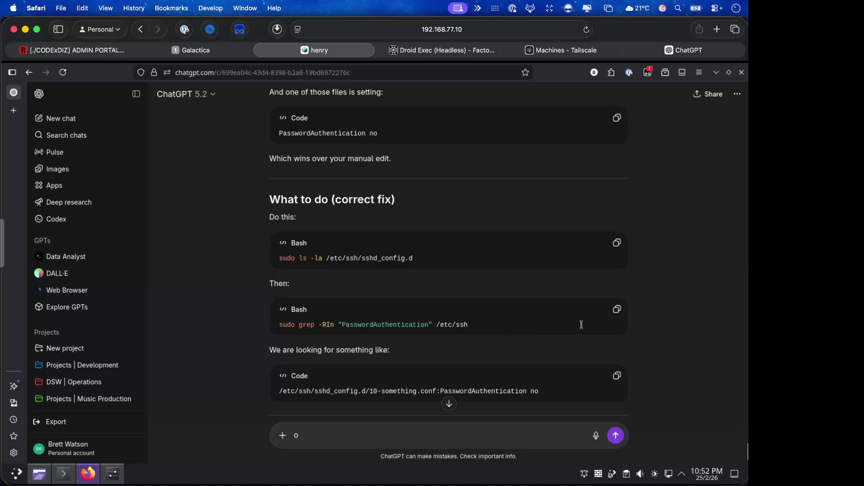
- Copy the PasswordAuthentication grep command from ChatGPT and run it in Konsole
{"action": "left_click", "coordinate": [616, 309]}
{"action": "left_click", "coordinate": [88, 474]}
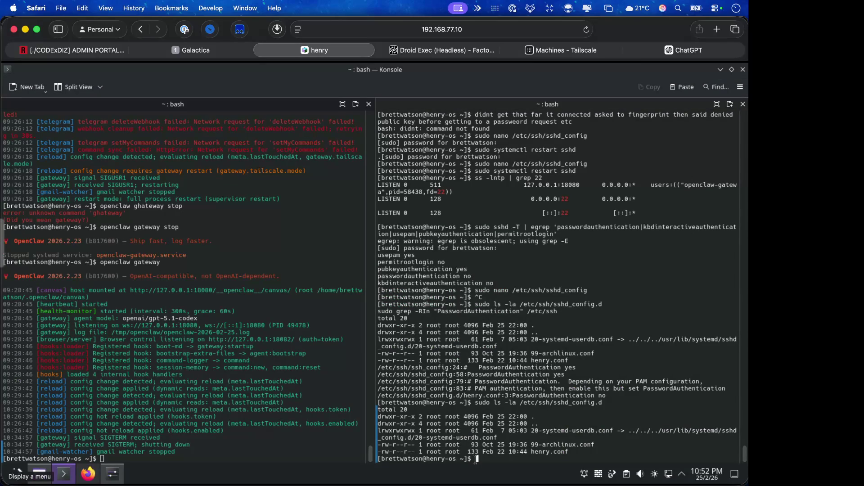
{"action": "key", "text": "ctrl+shift+v"}
{"action": "key", "text": "Return"}
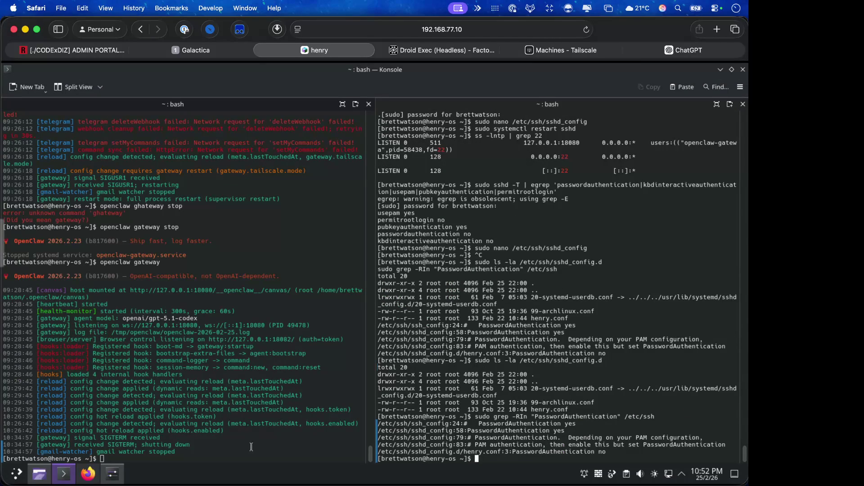
- Copy the listing and grep output flagging henry.conf for ChatGPT
{"action": "left_click_drag", "start_coordinate": [467, 454], "coordinate": [385, 360]}
{"action": "right_click", "coordinate": [411, 384]}
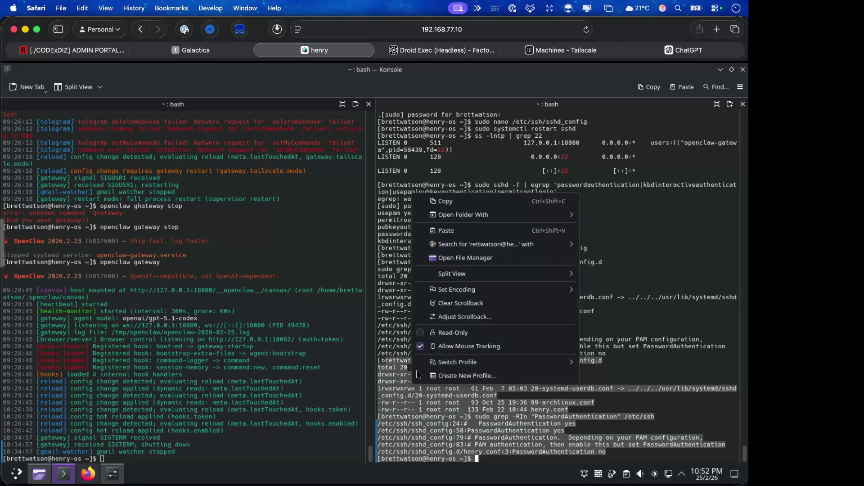
{"action": "left_click", "coordinate": [456, 201]}
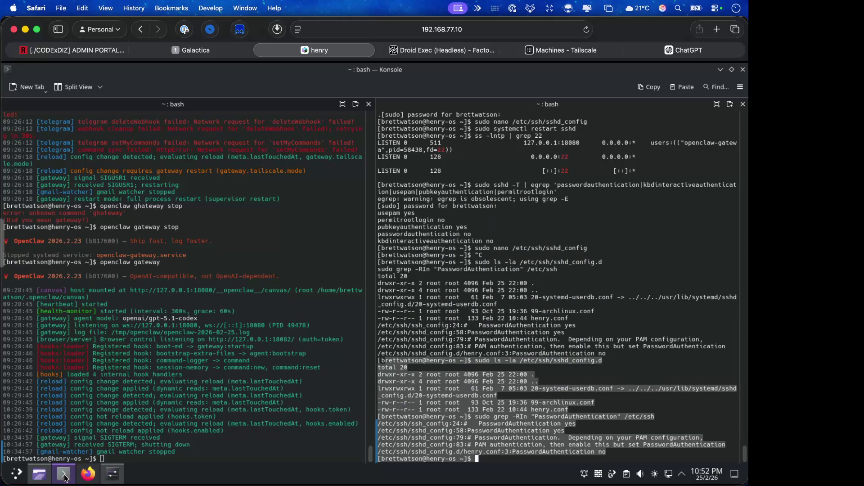
{"action": "left_click", "coordinate": [89, 473]}
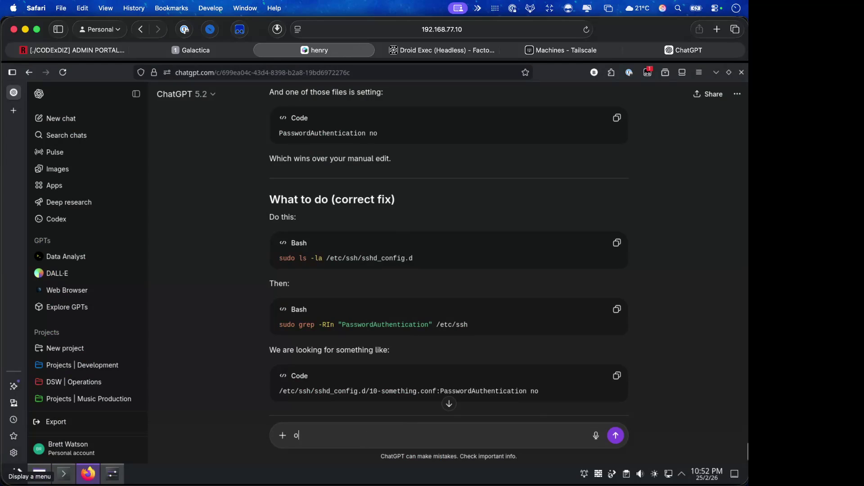
- Send the pasted terminal output to ChatGPT, read that henry.conf forces PasswordAuthentication no, and return to Konsole
{"action": "key", "text": "ctrl+v"}
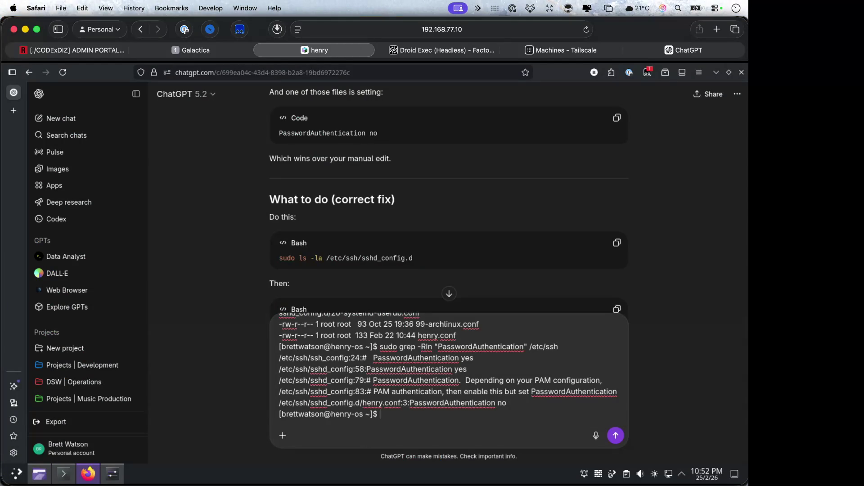
{"action": "key", "text": "Return"}
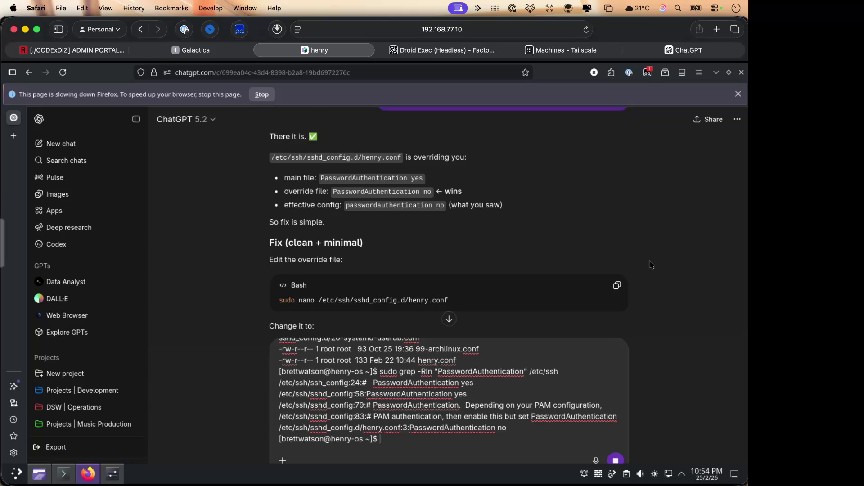
{"action": "scroll", "coordinate": [650, 265], "scroll_direction": "down", "scroll_amount": 1}
{"action": "scroll", "coordinate": [529, 263], "scroll_direction": "down", "scroll_amount": 4}
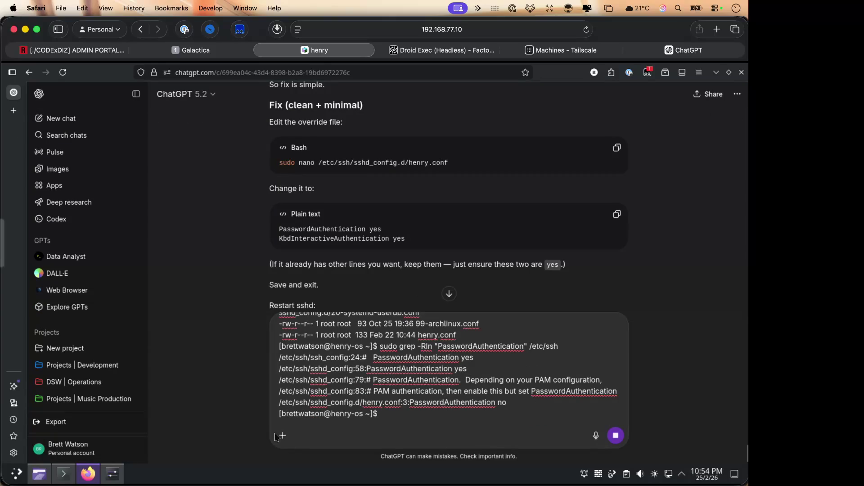
{"action": "left_click", "coordinate": [112, 473]}
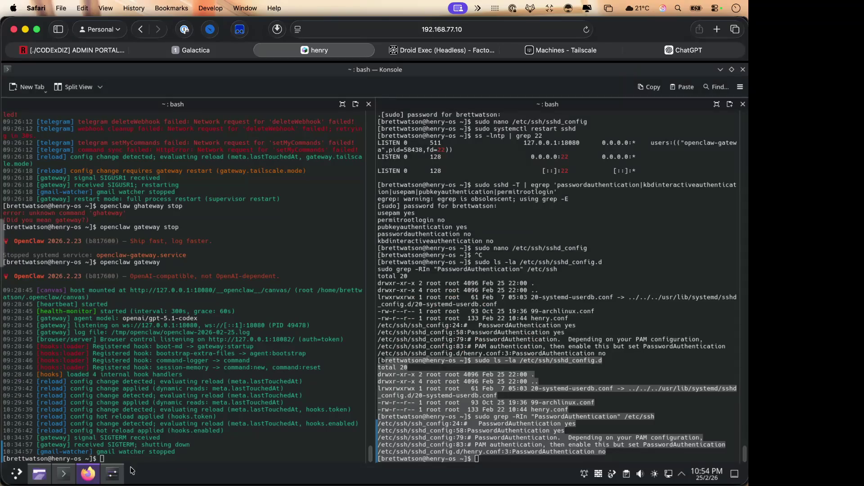
{"action": "left_click", "coordinate": [495, 459]}
{"action": "left_click", "coordinate": [495, 458]}
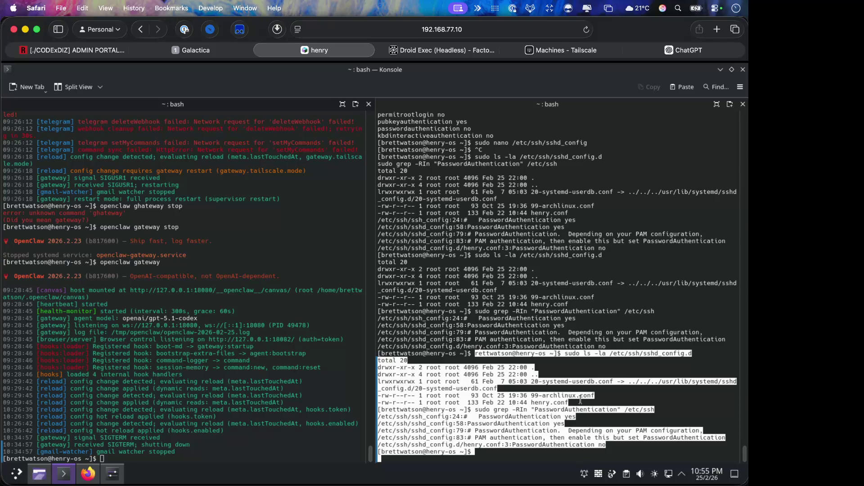
{"action": "left_click", "coordinate": [591, 382]}
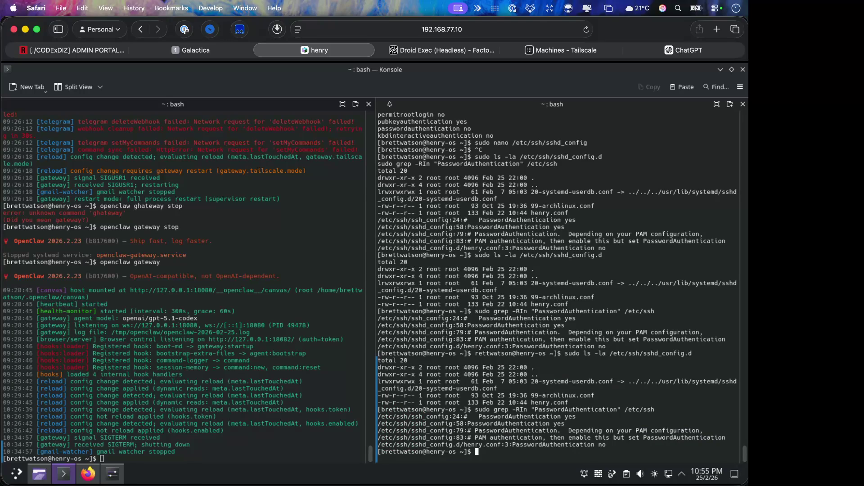
{"action": "key", "text": "Up"}
{"action": "key", "text": "Up"}
{"action": "key", "text": "Up"}
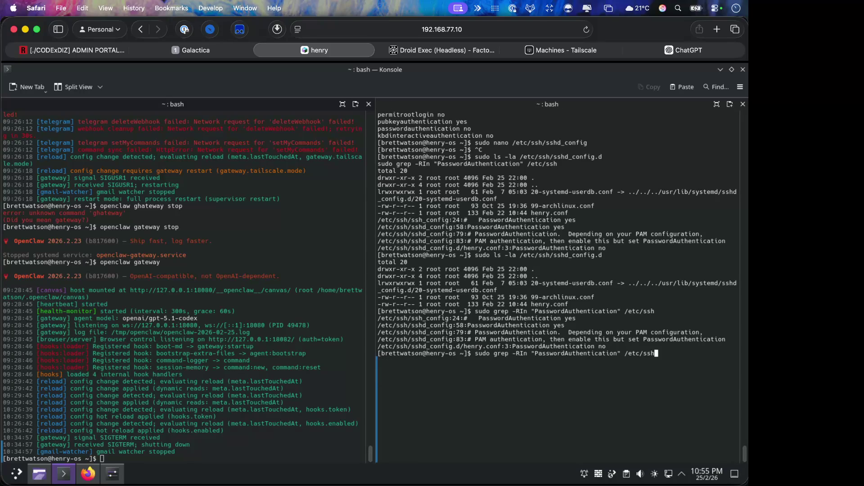
{"action": "key", "text": "Down"}
{"action": "key", "text": "BackSpace"}
{"action": "key", "text": "BackSpace"}
{"action": "key", "text": "BackSpace"}
{"action": "key", "text": "BackSpace"}
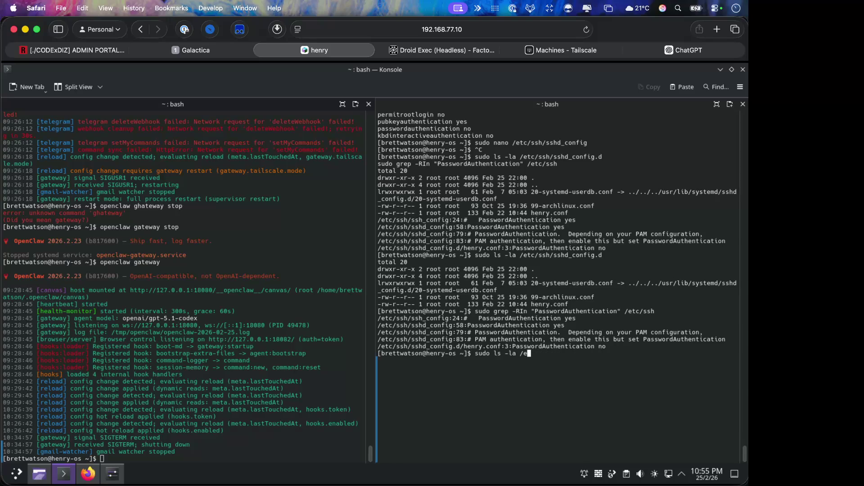
{"action": "key", "text": "BackSpace"}
{"action": "key", "text": "BackSpace"}
{"action": "key", "text": "BackSpace"}
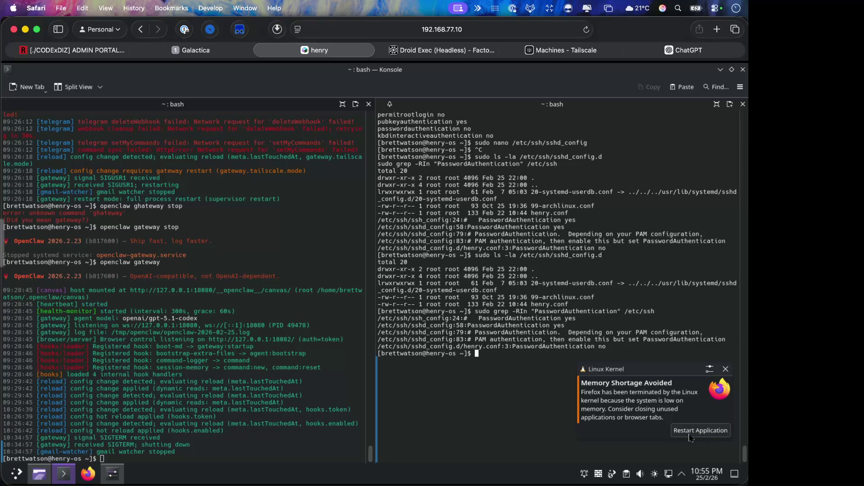
- Dismiss the low-memory notification and close Konsole along with both its terminals
{"action": "left_click", "coordinate": [726, 369]}
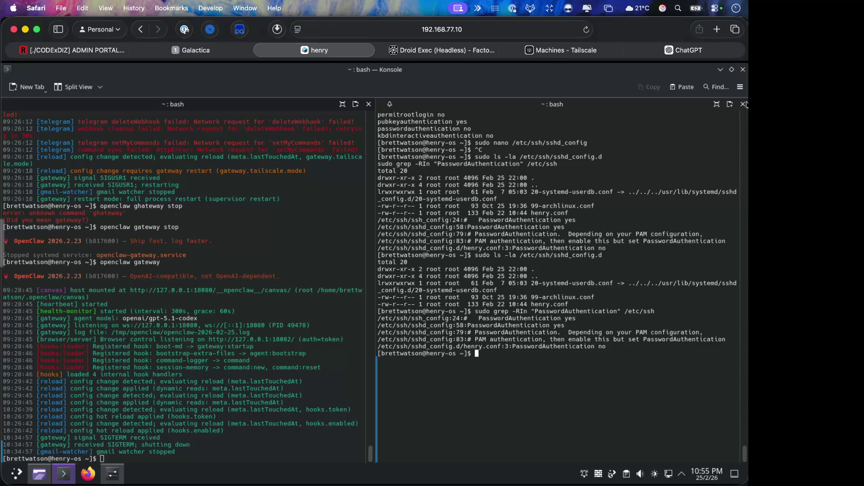
{"action": "left_click", "coordinate": [743, 71]}
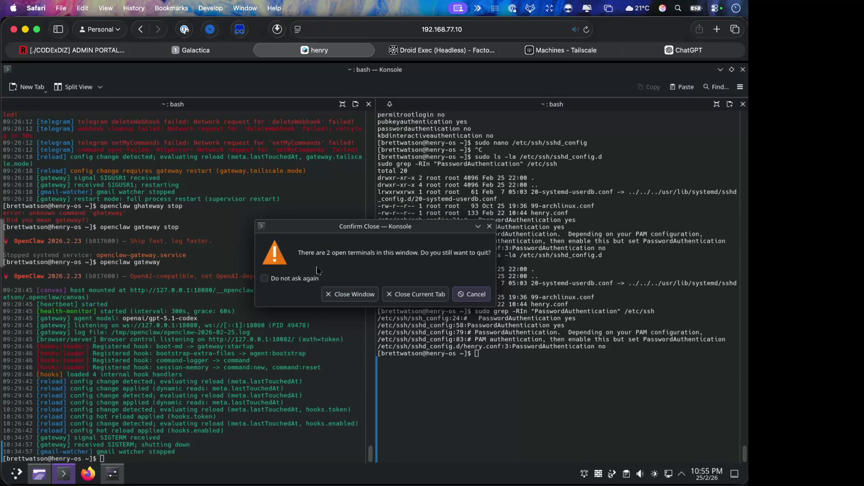
{"action": "left_click", "coordinate": [361, 295]}
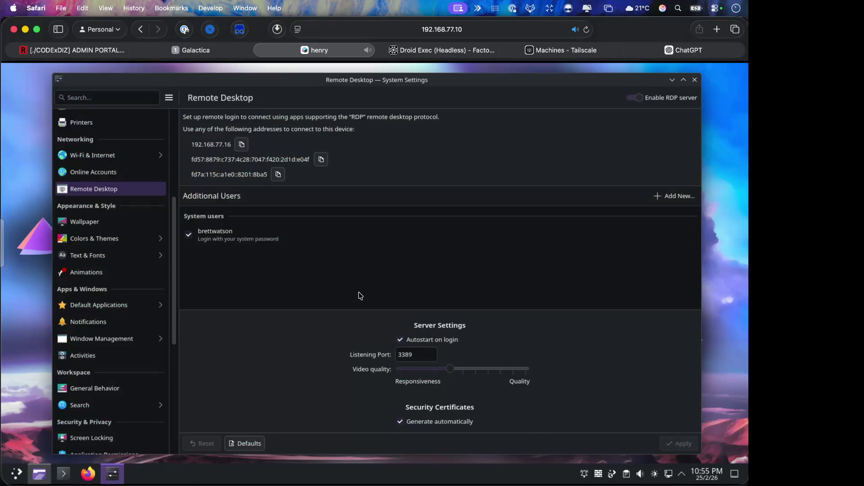
- Shut down the henry VM immediately from the application launcher
{"action": "left_click", "coordinate": [17, 471]}
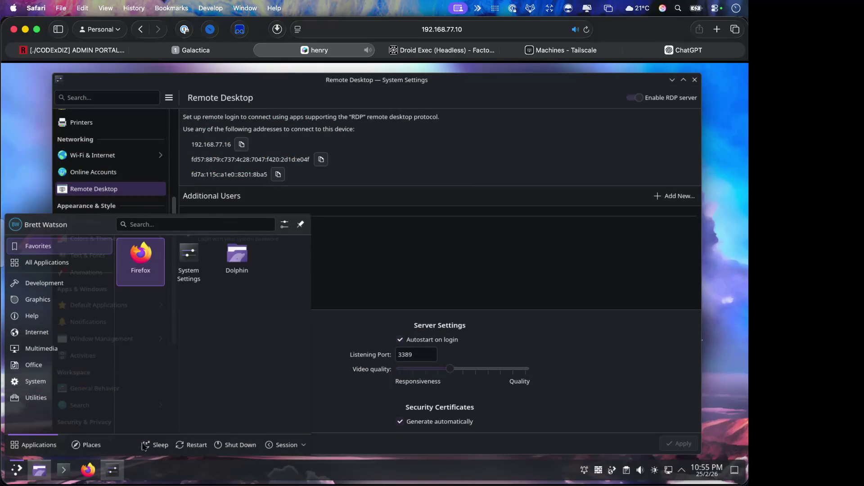
{"action": "left_click", "coordinate": [251, 444]}
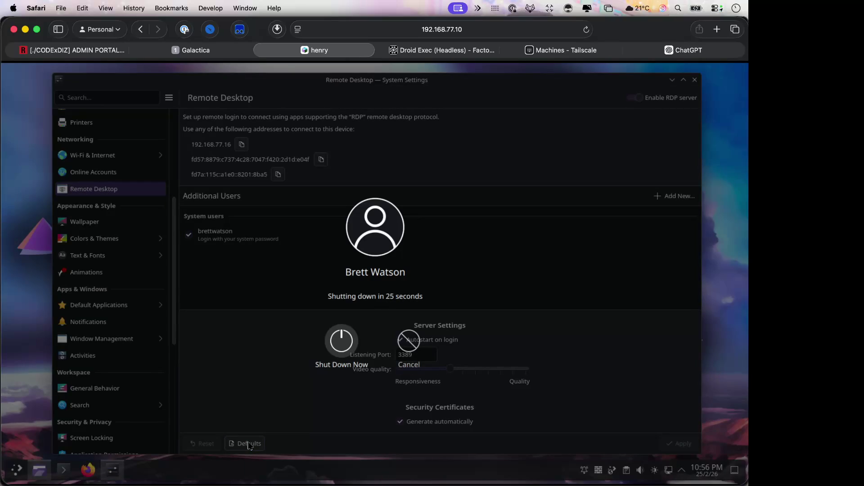
{"action": "left_click", "coordinate": [345, 331]}
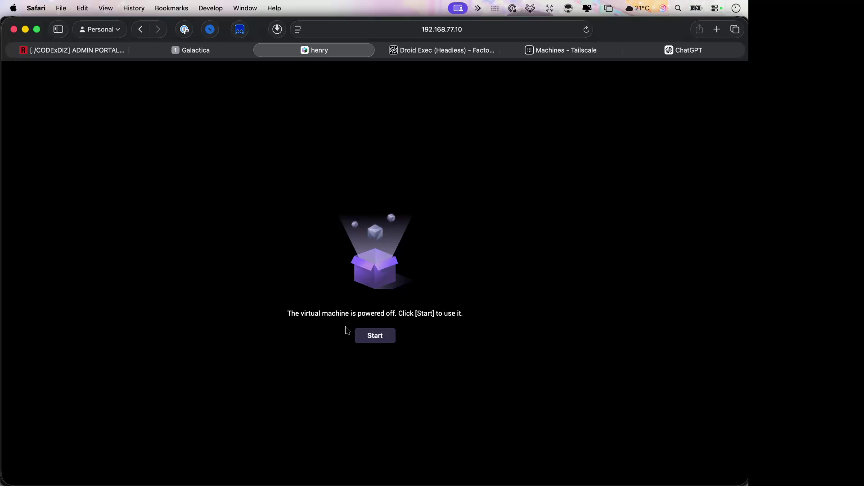
- Edit reggie's system settings to 8 GB memory with 5 CPUs and apply them
{"action": "left_click", "coordinate": [220, 52]}
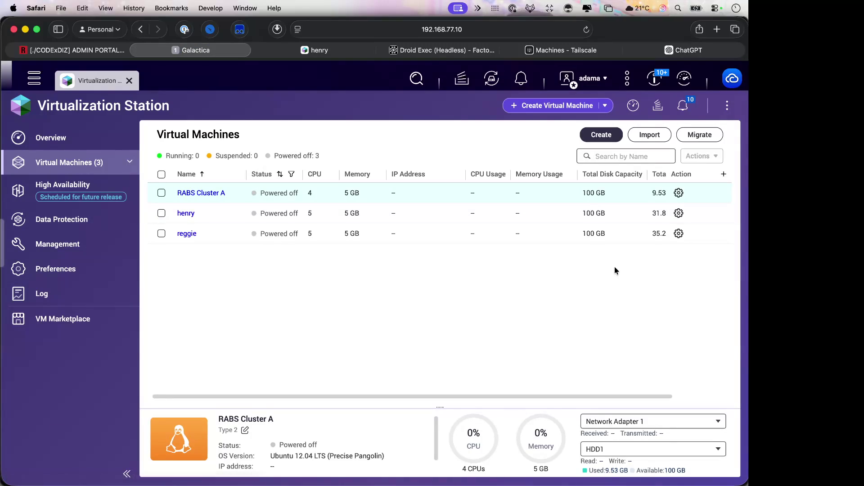
{"action": "left_click", "coordinate": [678, 235]}
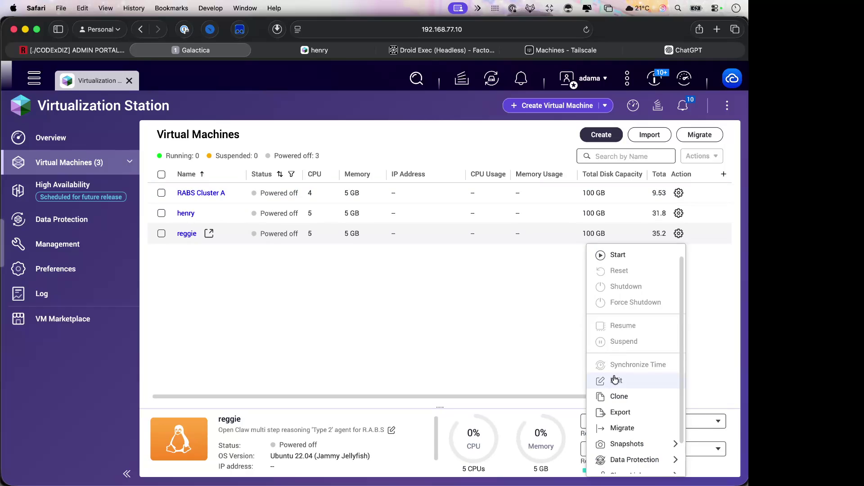
{"action": "left_click", "coordinate": [618, 383]}
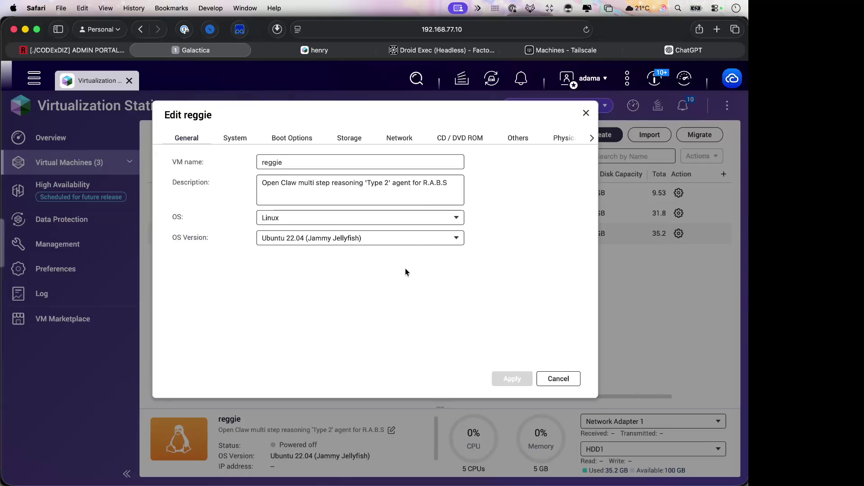
{"action": "left_click", "coordinate": [244, 138]}
{"action": "mouse_move", "coordinate": [387, 233]}
{"action": "left_mouse_down"}
{"action": "mouse_move", "coordinate": [380, 233]}
{"action": "mouse_move", "coordinate": [399, 233]}
{"action": "mouse_move", "coordinate": [387, 233]}
{"action": "left_mouse_up"}
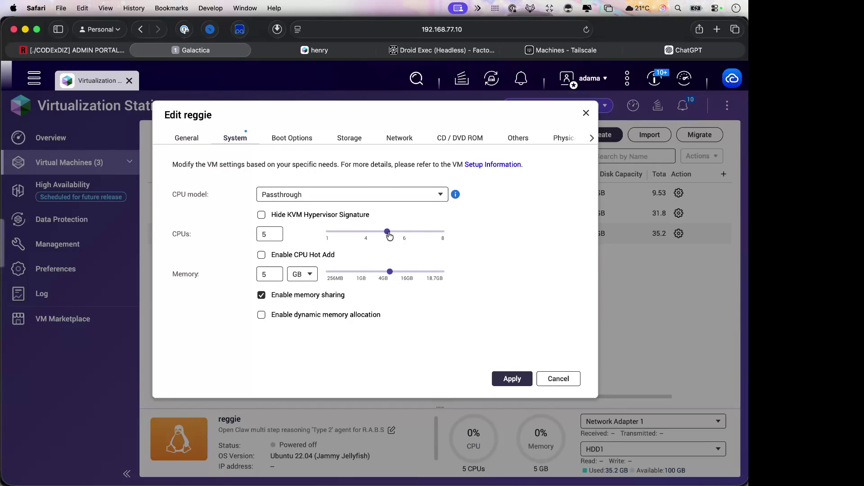
{"action": "left_click_drag", "start_coordinate": [390, 272], "coordinate": [402, 276]}
{"action": "left_click_drag", "start_coordinate": [390, 234], "coordinate": [396, 234]}
{"action": "left_click", "coordinate": [518, 382]}
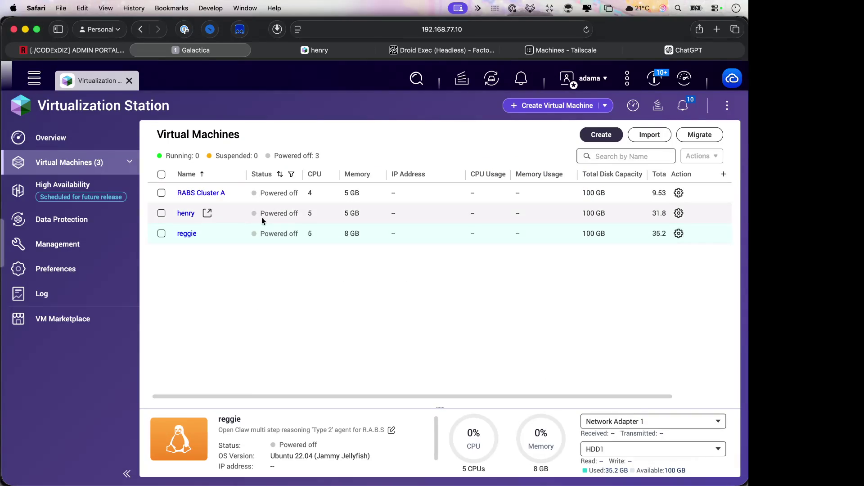
- Raise henry's memory from 5 GB to 8 GB in its system settings and apply it
{"action": "left_click", "coordinate": [681, 217]}
{"action": "left_click", "coordinate": [606, 357]}
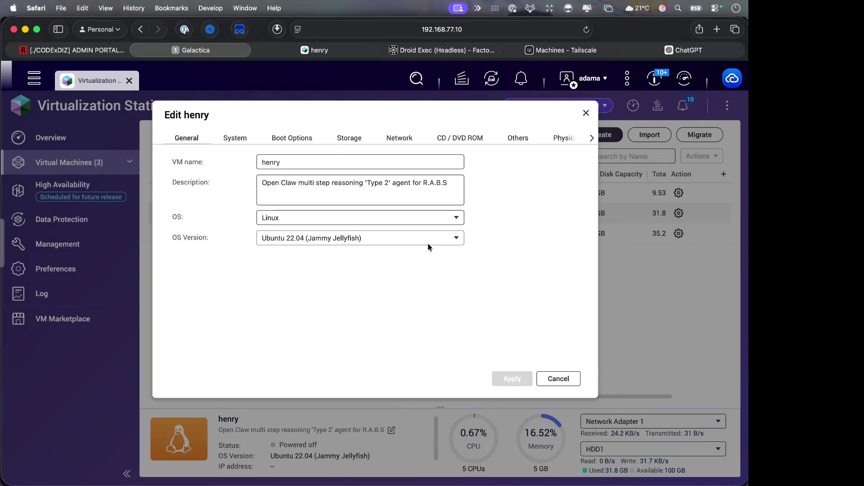
{"action": "left_click", "coordinate": [297, 139]}
{"action": "left_click", "coordinate": [238, 142]}
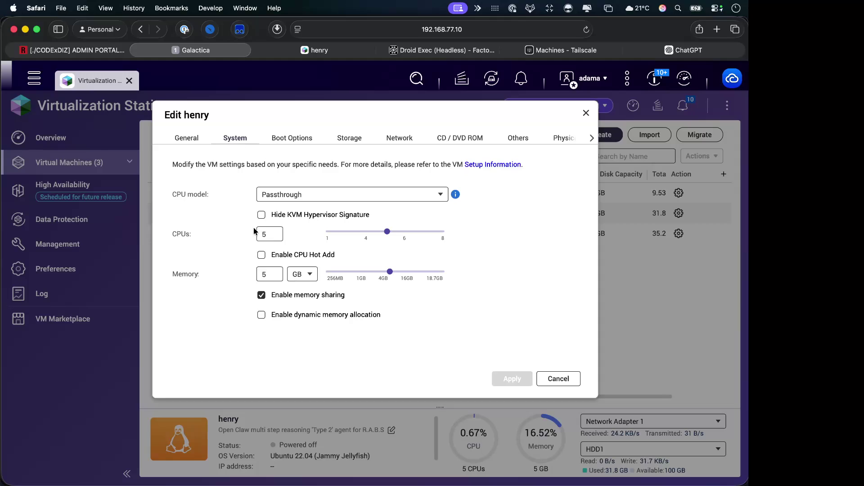
{"action": "left_click", "coordinate": [394, 273]}
{"action": "left_click_drag", "start_coordinate": [394, 274], "coordinate": [400, 273]}
{"action": "left_click", "coordinate": [501, 381]}
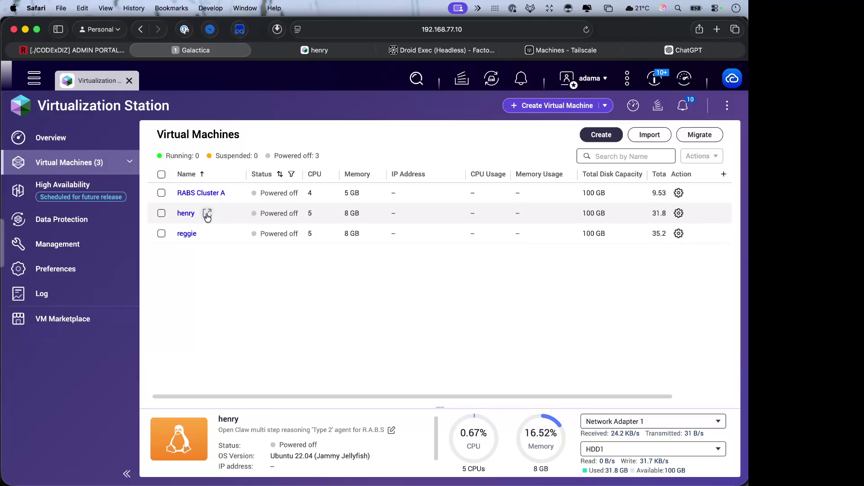
{"action": "left_click", "coordinate": [680, 215]}
- Power on henry, close its old console tab and open a fresh VNC console
{"action": "left_click", "coordinate": [620, 236]}
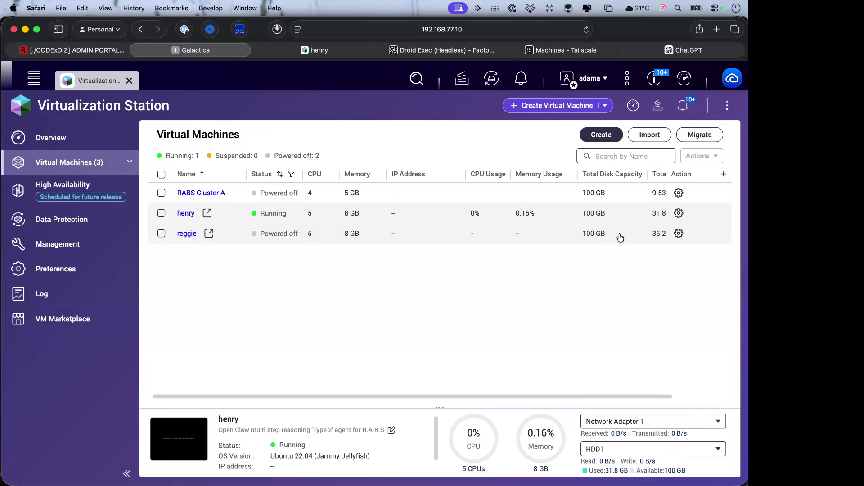
{"action": "left_click", "coordinate": [260, 50]}
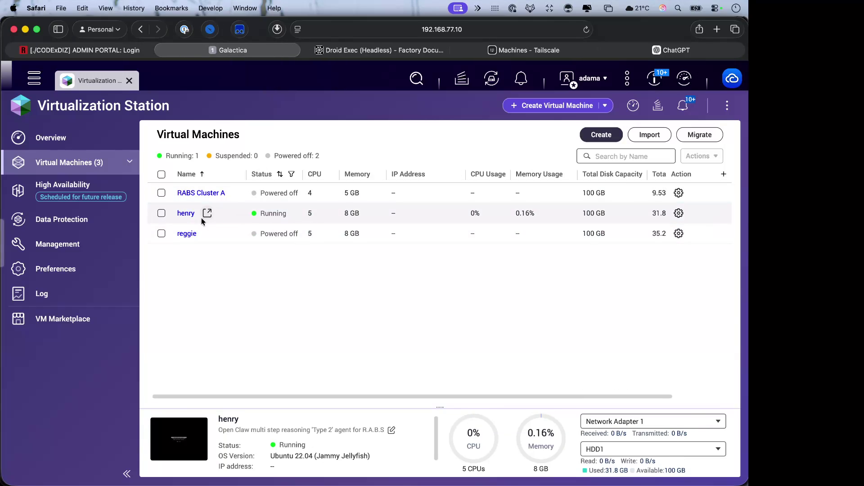
{"action": "left_click", "coordinate": [177, 441]}
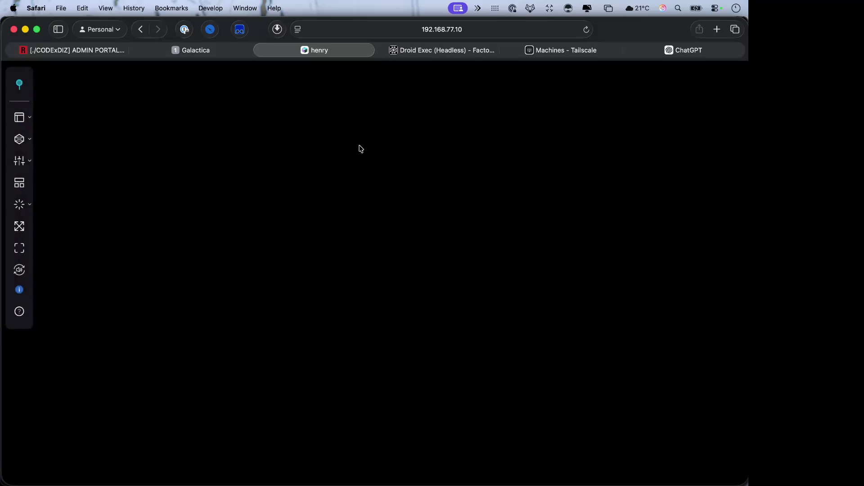
{"action": "left_click", "coordinate": [368, 108]}
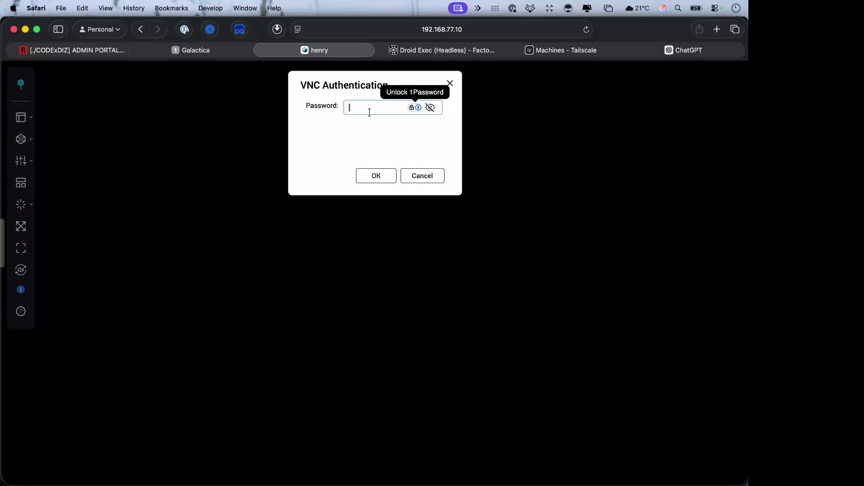
- Enter the VNC password and the user password, dismissing the save-login prompt
{"action": "type", "text": "••••••••"}
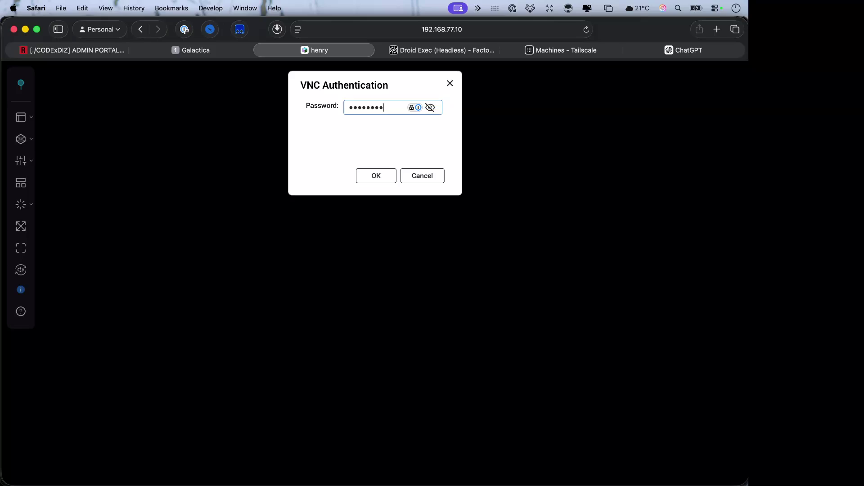
{"action": "key", "text": "Return"}
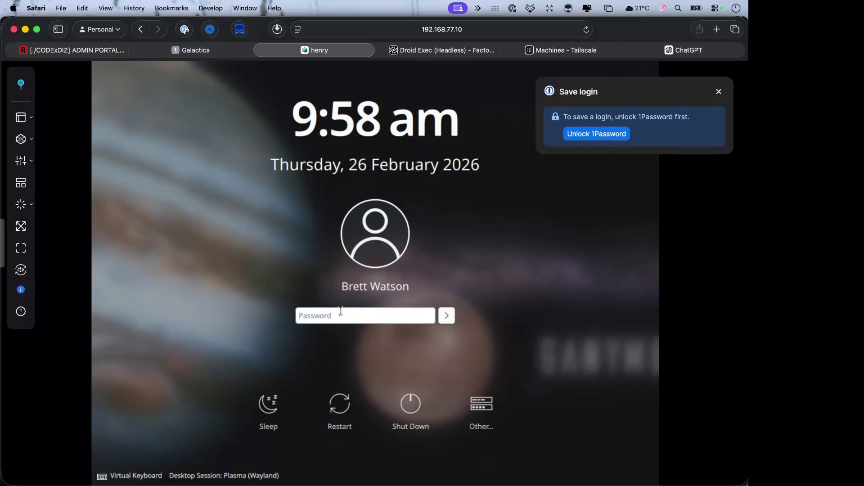
{"action": "type", "text": "••••••"}
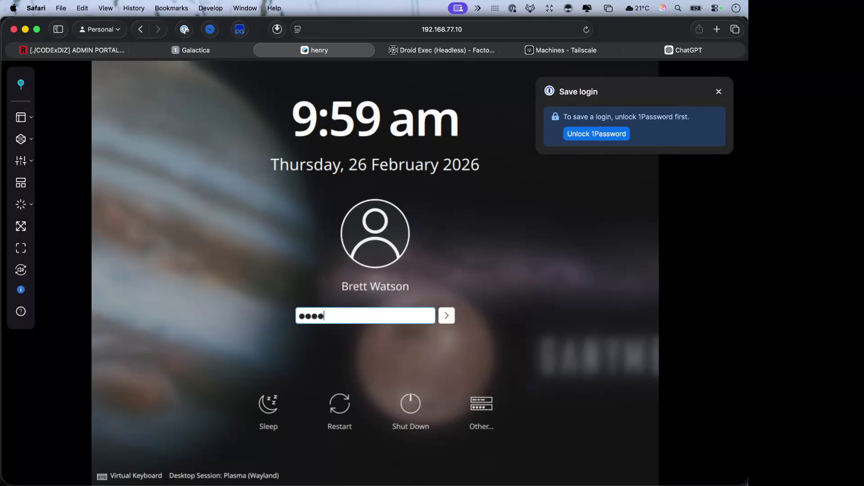
{"action": "type", "text": "•••"}
{"action": "left_click", "coordinate": [719, 91]}
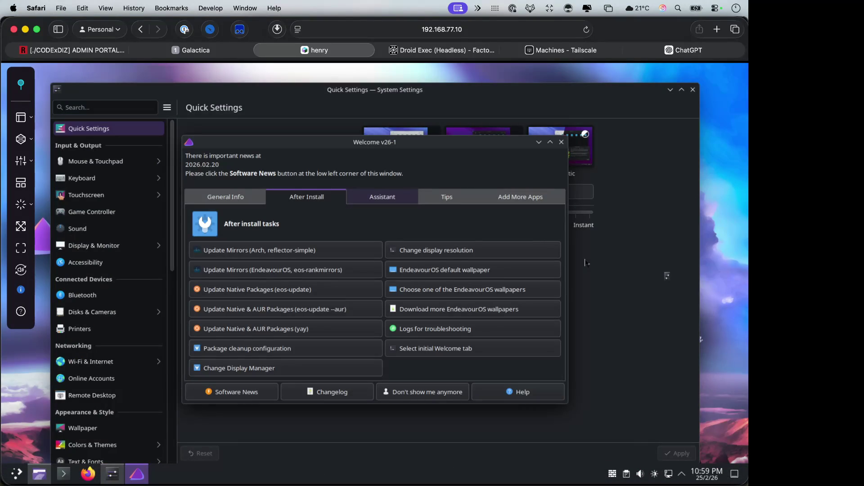
- Close the Welcome v26-1 window and System Settings, bringing Konsole to the front
{"action": "left_click", "coordinate": [562, 142]}
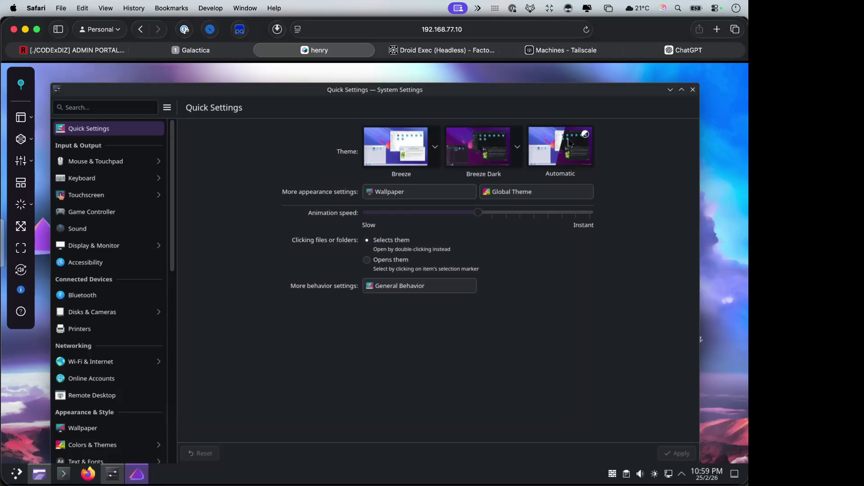
{"action": "left_click", "coordinate": [692, 89]}
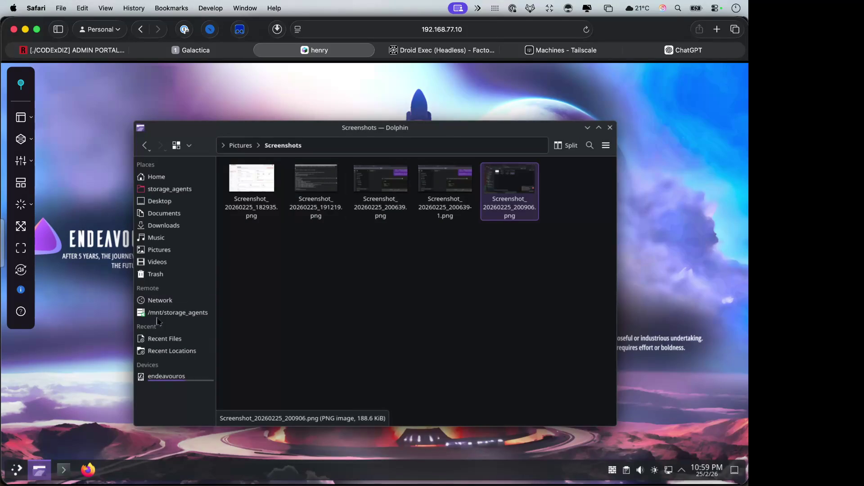
{"action": "left_click", "coordinate": [63, 470]}
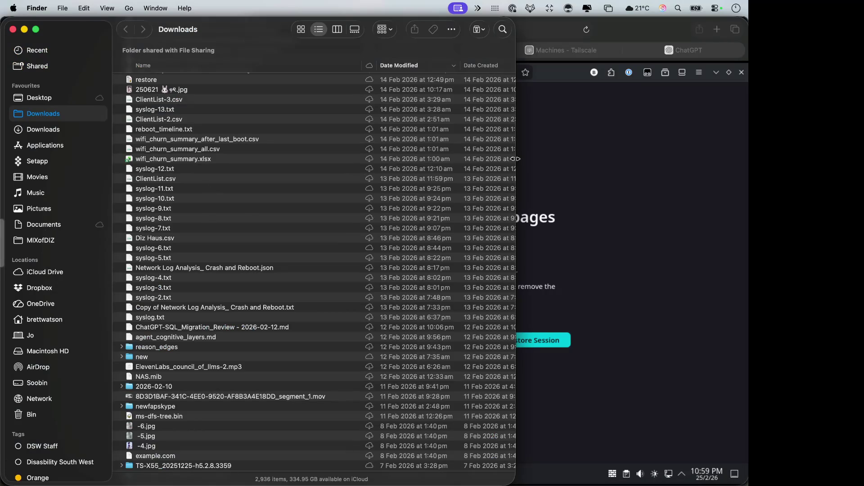
{"action": "left_click", "coordinate": [564, 157]}
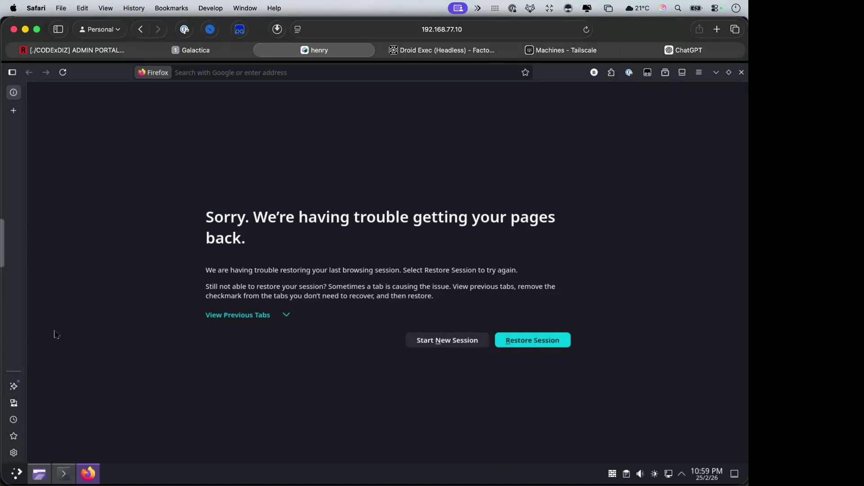
{"action": "left_click", "coordinate": [64, 472]}
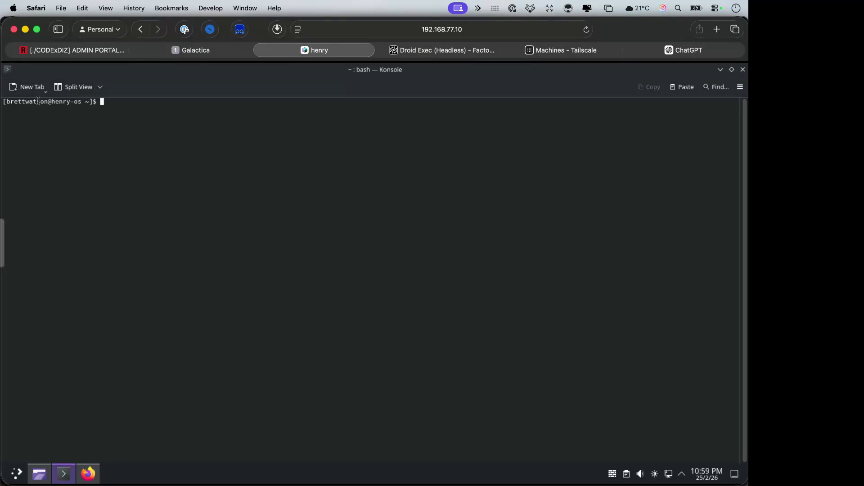
- Split Konsole left/right, then load the autocompleted site from 'cha' in Firefox
{"action": "left_click", "coordinate": [75, 92]}
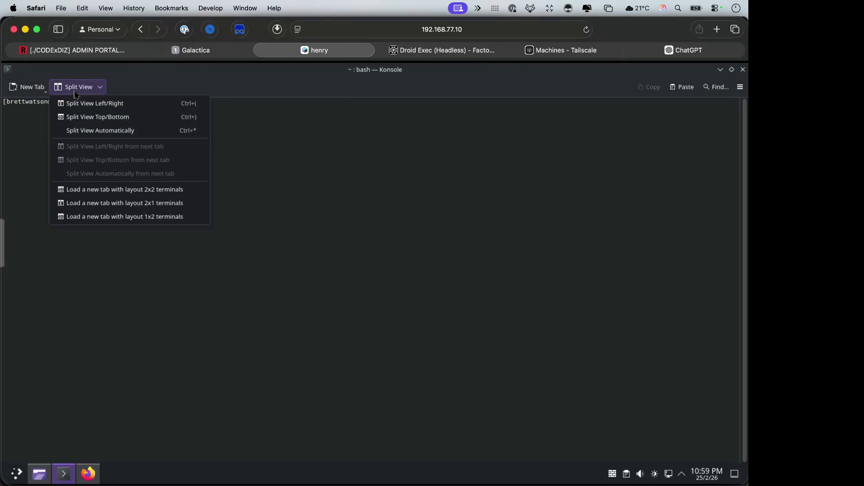
{"action": "left_click", "coordinate": [115, 103]}
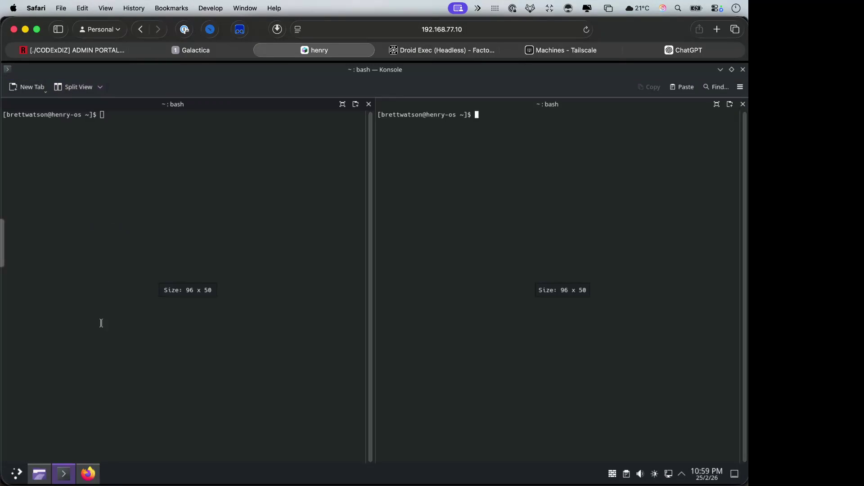
{"action": "left_click", "coordinate": [92, 474]}
{"action": "left_click", "coordinate": [377, 71]}
{"action": "type", "text": "chaturbate.com"}
{"action": "key", "text": "Return"}
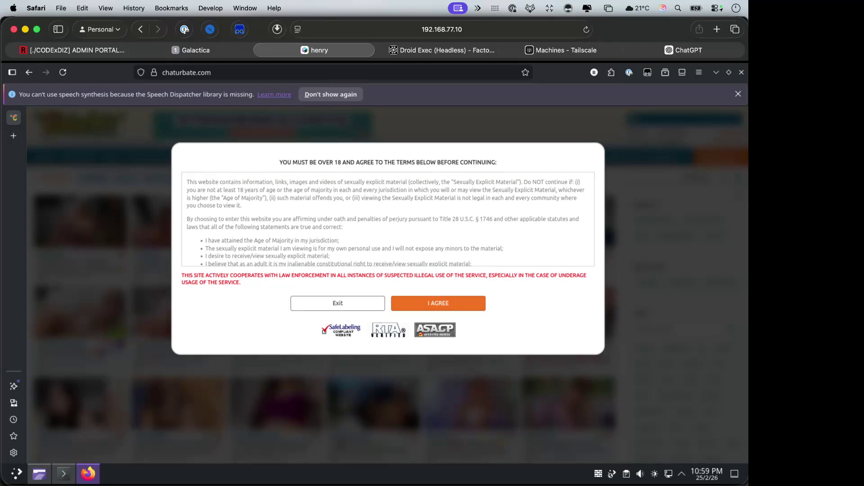
- Navigate the browser to chatgpt.com by typing 'c' in the address bar
{"action": "key", "text": "super+l"}
{"action": "type", "text": "cha"}
{"action": "key", "text": "Return"}
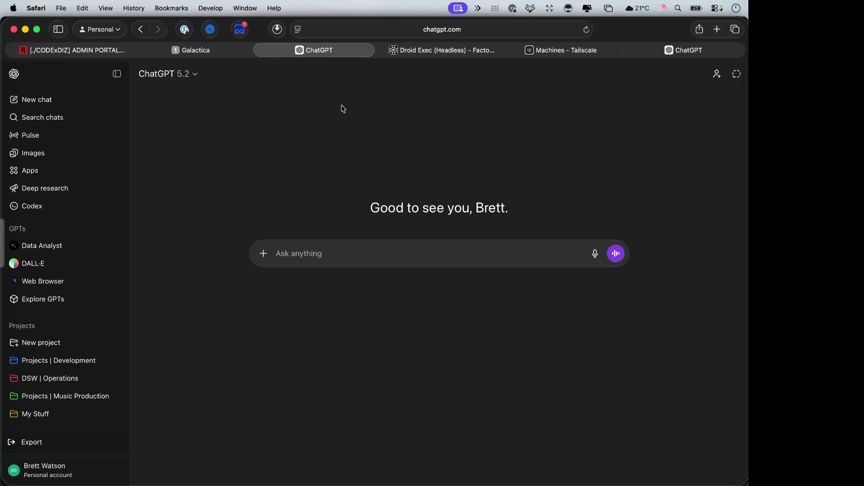
- Close the ChatGPT tab, reopen henry's console from the VM list, then return to the ChatGPT app
{"action": "left_click", "coordinate": [220, 52]}
{"action": "left_click", "coordinate": [295, 53]}
{"action": "left_click", "coordinate": [259, 50]}
{"action": "left_click", "coordinate": [242, 52]}
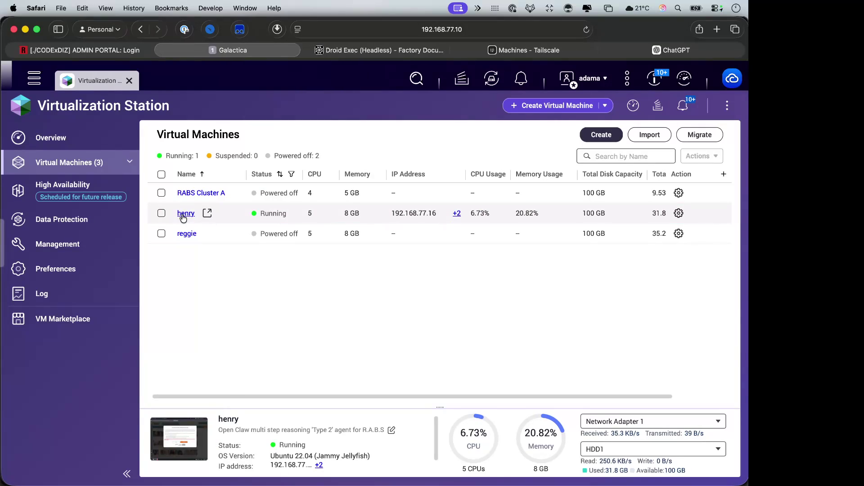
{"action": "left_click", "coordinate": [182, 439]}
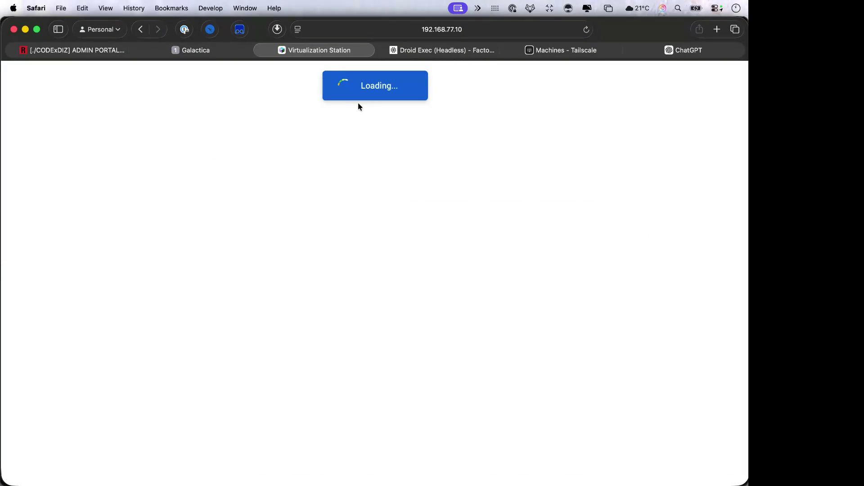
{"action": "key", "text": "super+Tab"}
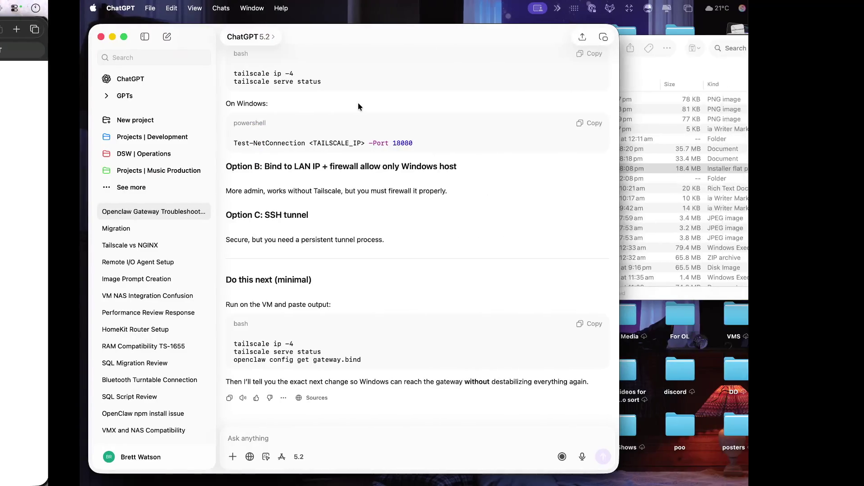
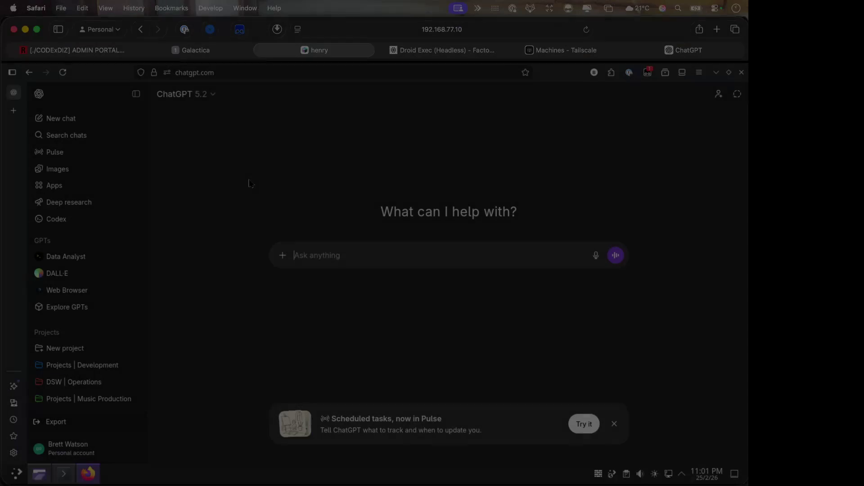
- Move the Codex window onto another desktop via Mission Control
{"action": "key", "text": "ctrl+Up"}
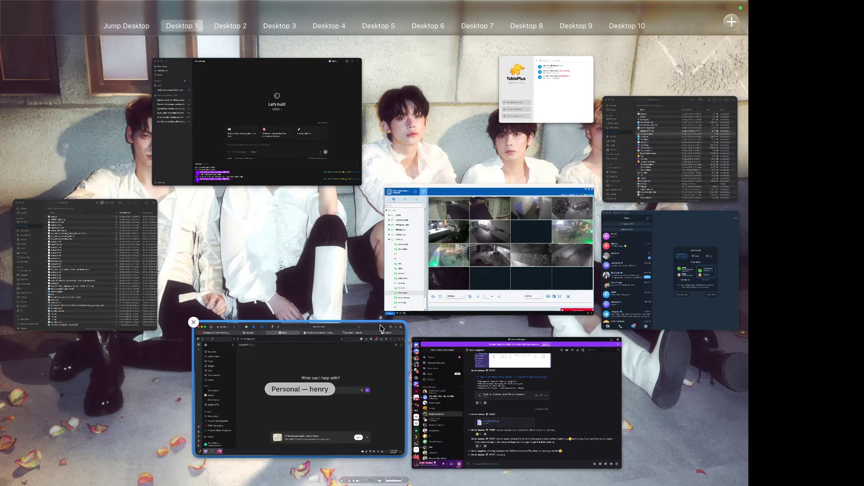
{"action": "left_click", "coordinate": [171, 383]}
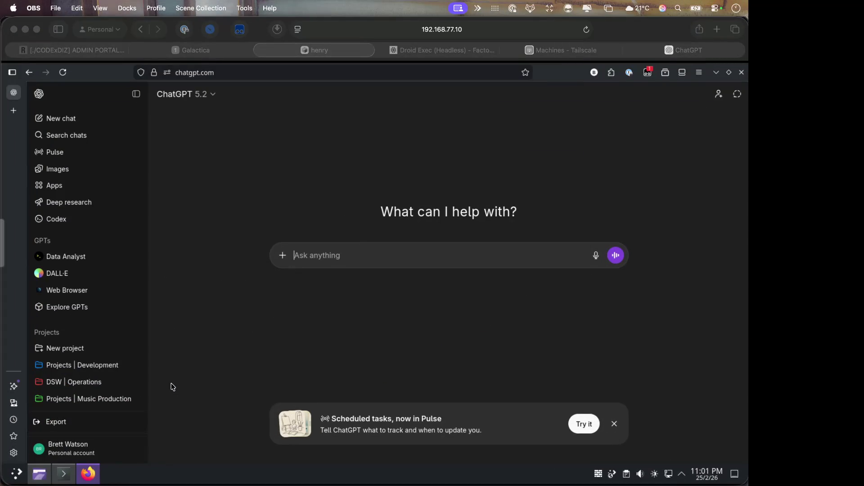
{"action": "key", "text": "ctrl+Up"}
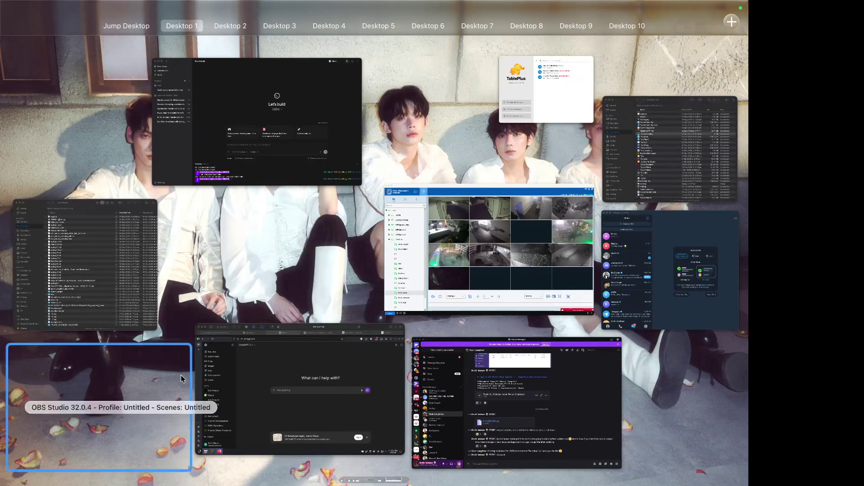
{"action": "left_click", "coordinate": [298, 115]}
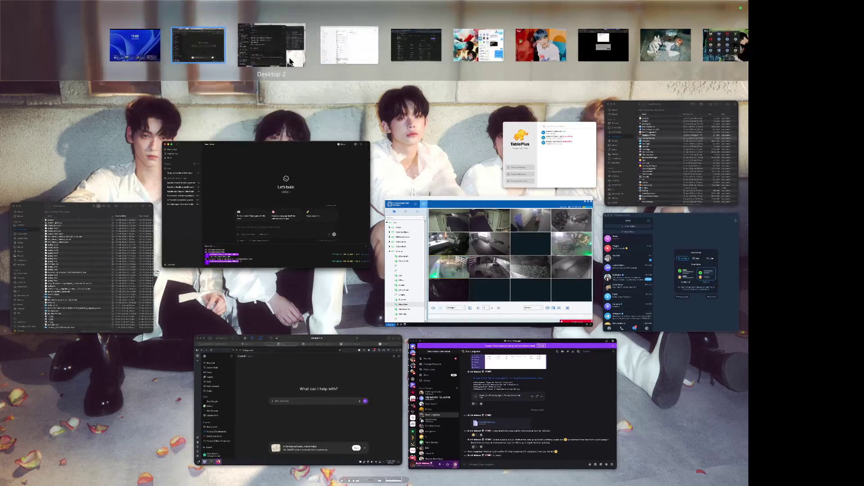
{"action": "mouse_move", "coordinate": [291, 158]}
{"action": "left_mouse_down"}
{"action": "mouse_move", "coordinate": [355, 97]}
{"action": "mouse_move", "coordinate": [439, 52]}
{"action": "left_mouse_up"}
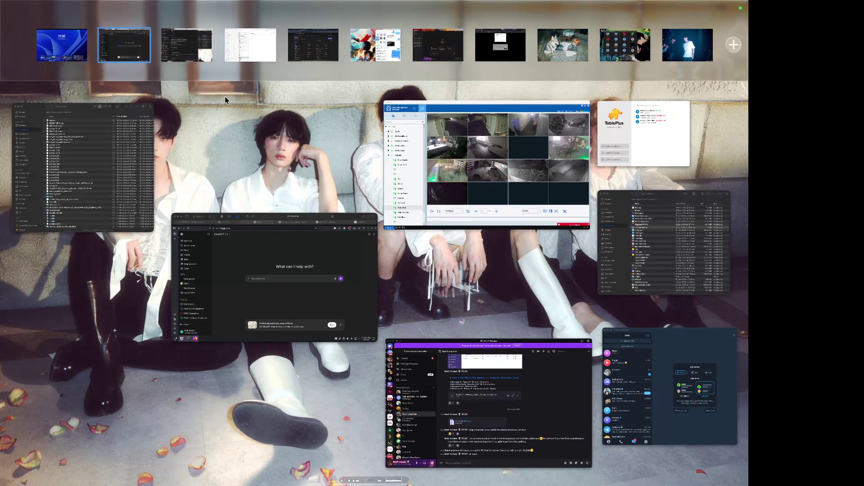
{"action": "left_click", "coordinate": [280, 171]}
- Quit the Swann Security camera software and bring the ChatGPT browser window forward
{"action": "key", "text": "ctrl+Up"}
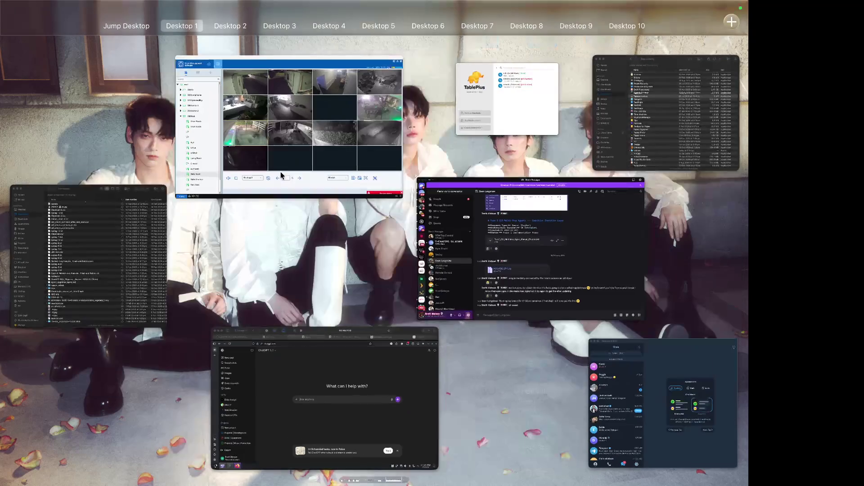
{"action": "left_click", "coordinate": [283, 99]}
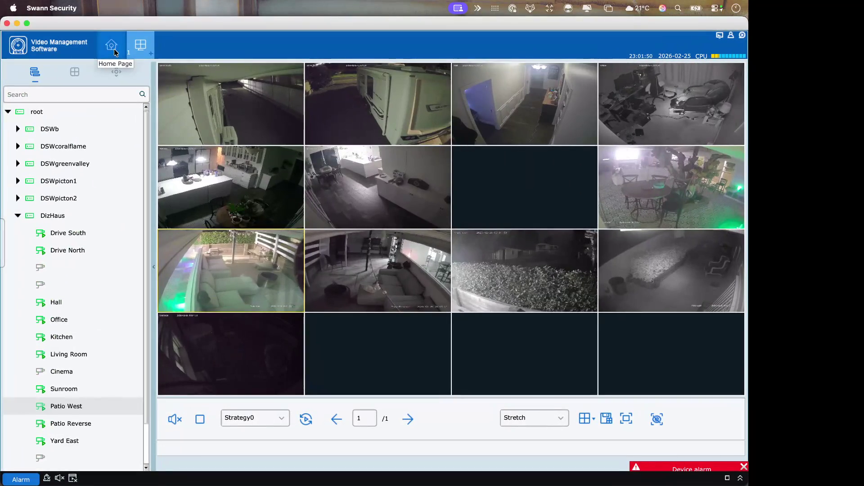
{"action": "key", "text": "super+q"}
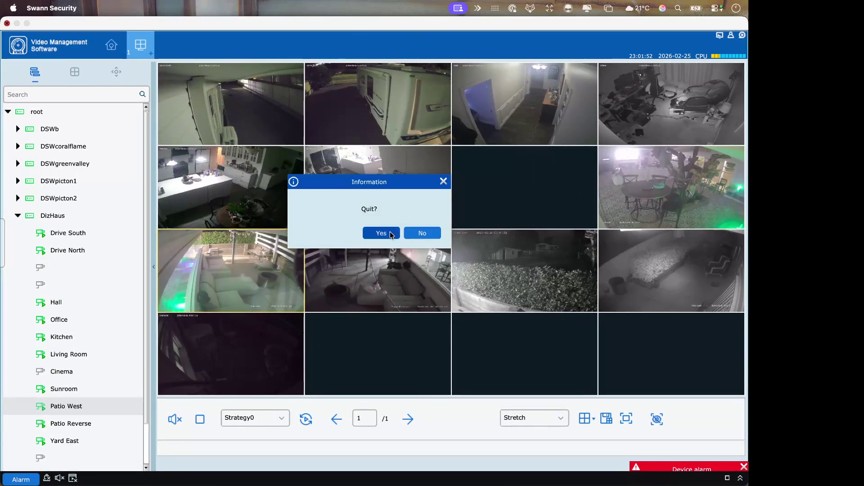
{"action": "left_click", "coordinate": [381, 233]}
{"action": "key", "text": "ctrl+Up"}
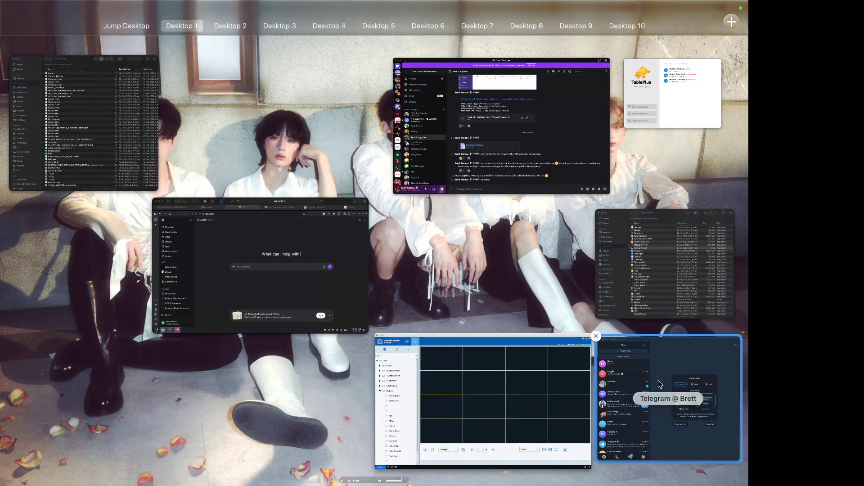
{"action": "left_click", "coordinate": [301, 251]}
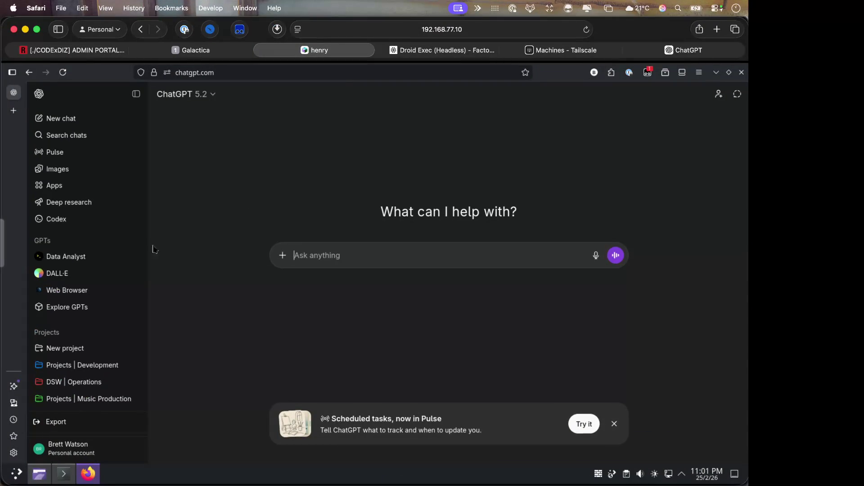
- Scroll the ChatGPT sidebar to Your chats and open the Openclaw Gateway chat
{"action": "scroll", "coordinate": [71, 356], "scroll_direction": "down", "scroll_amount": 10}
{"action": "scroll", "coordinate": [71, 356], "scroll_direction": "up", "scroll_amount": 5}
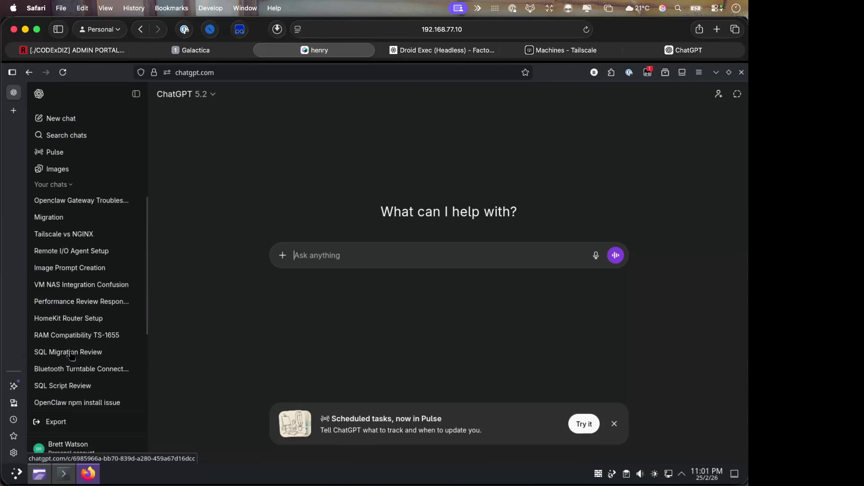
{"action": "scroll", "coordinate": [71, 356], "scroll_direction": "up", "scroll_amount": 10}
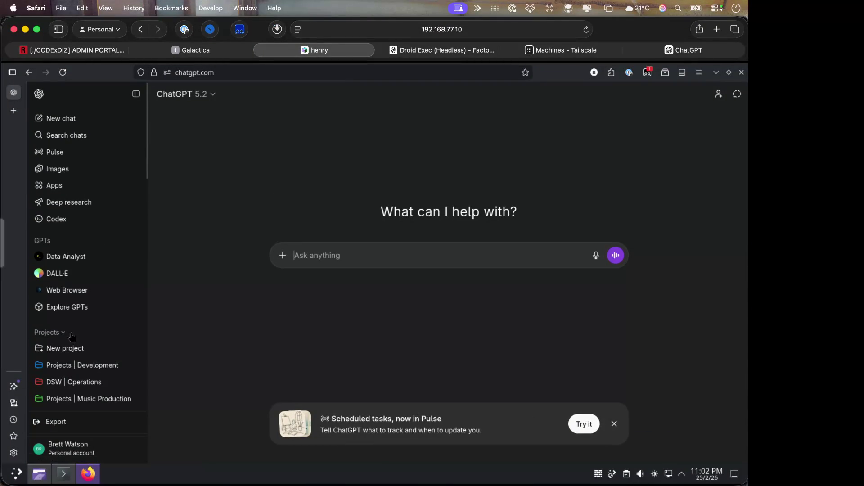
{"action": "scroll", "coordinate": [71, 337], "scroll_direction": "down", "scroll_amount": 8}
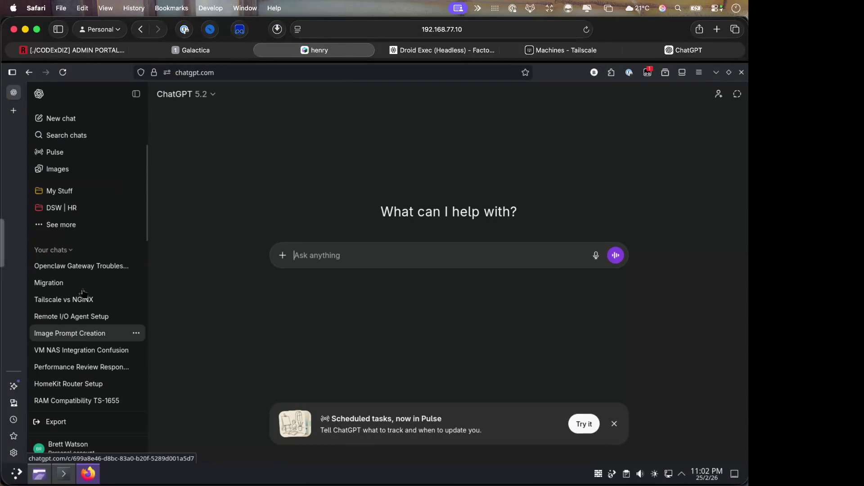
{"action": "left_click", "coordinate": [87, 266]}
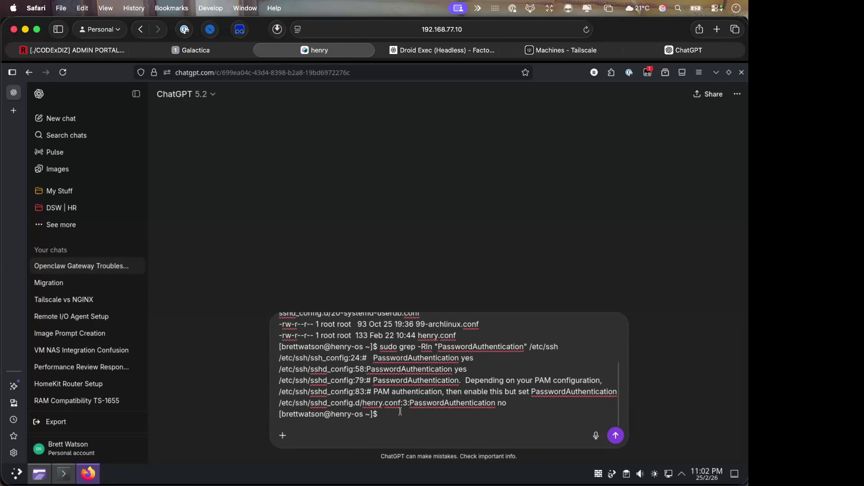
- Delete the pasted terminal output from the unsent message draft
{"action": "key", "text": "ctrl+a"}
{"action": "key", "text": "BackSpace"}
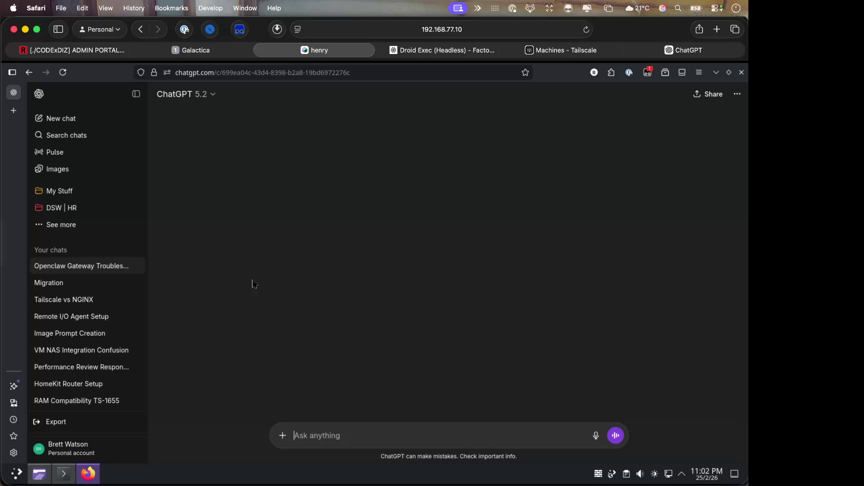
{"action": "left_click", "coordinate": [63, 473]}
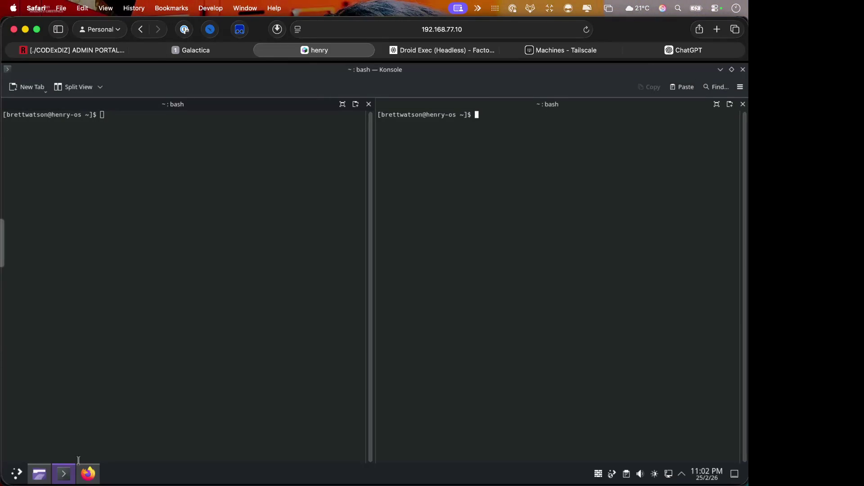
{"action": "left_click", "coordinate": [90, 472]}
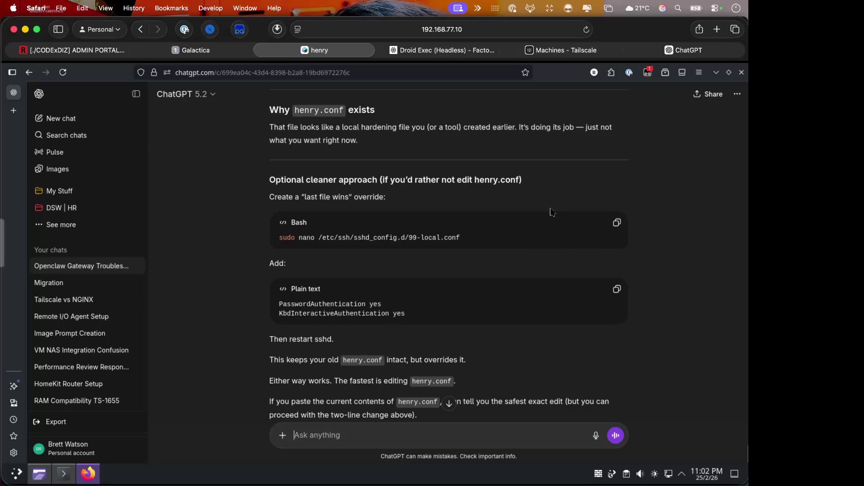
- Read ChatGPT's 'Fix (clean + minimal)' reply and copy 'sudo nano /etc/ssh/sshd_config.d/henry.conf'
{"action": "scroll", "coordinate": [550, 211], "scroll_direction": "up", "scroll_amount": 3}
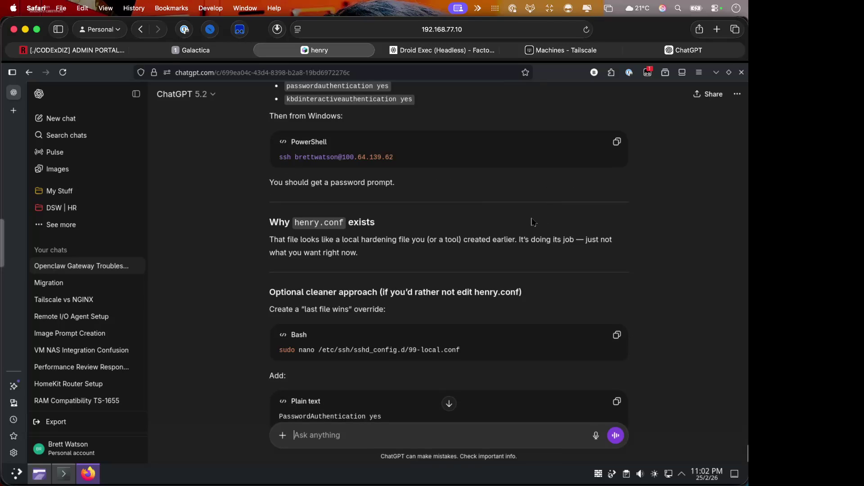
{"action": "scroll", "coordinate": [533, 221], "scroll_direction": "up", "scroll_amount": 6}
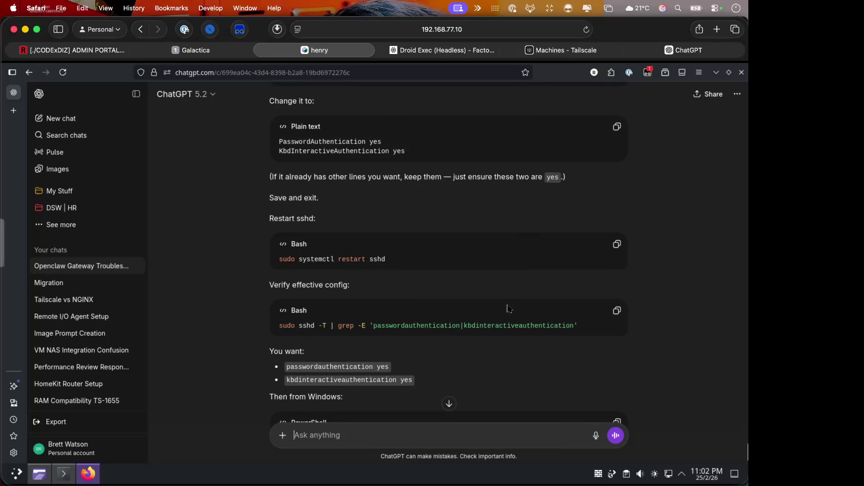
{"action": "scroll", "coordinate": [508, 309], "scroll_direction": "down", "scroll_amount": 4}
{"action": "scroll", "coordinate": [509, 309], "scroll_direction": "down", "scroll_amount": 3}
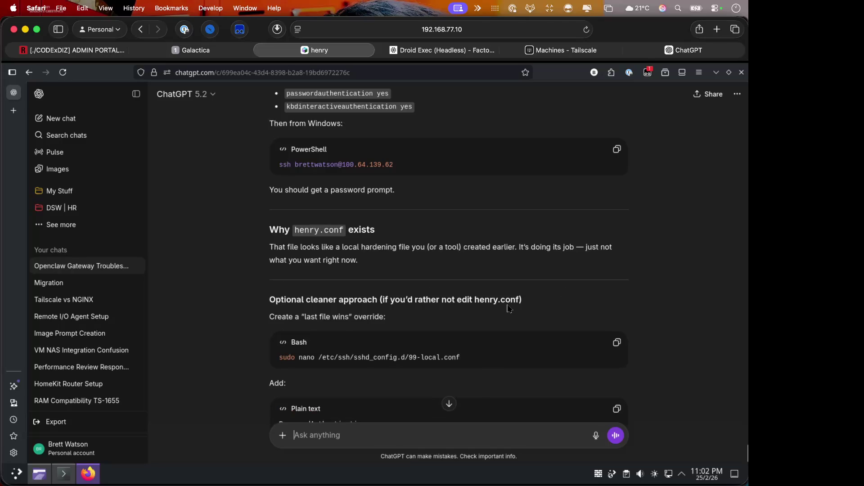
{"action": "scroll", "coordinate": [509, 308], "scroll_direction": "down", "scroll_amount": 4}
{"action": "scroll", "coordinate": [509, 309], "scroll_direction": "up", "scroll_amount": 10}
{"action": "scroll", "coordinate": [509, 309], "scroll_direction": "up", "scroll_amount": 4}
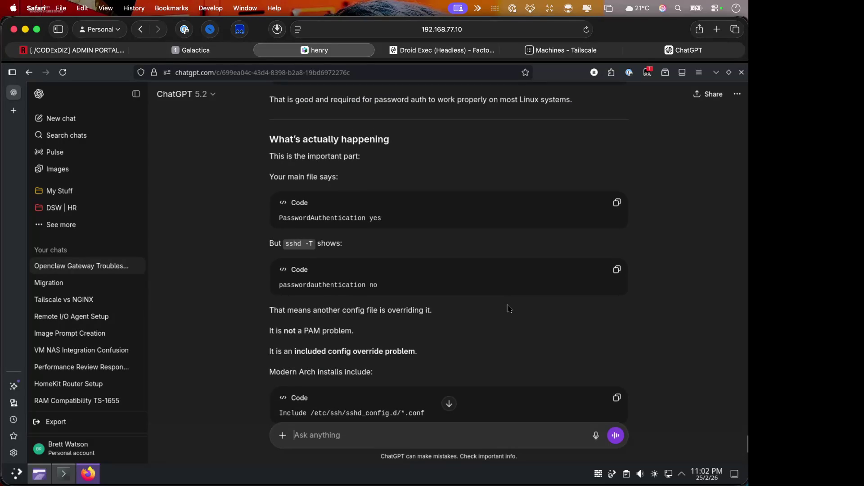
{"action": "scroll", "coordinate": [509, 309], "scroll_direction": "down", "scroll_amount": 10}
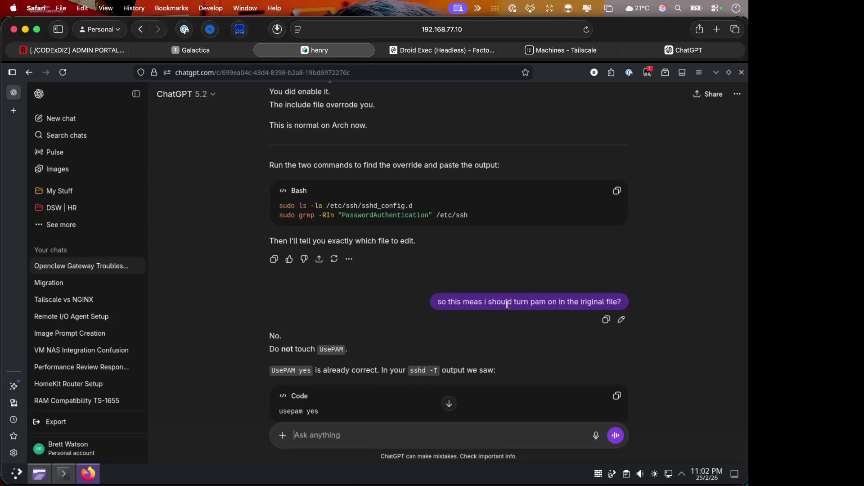
{"action": "scroll", "coordinate": [507, 304], "scroll_direction": "down", "scroll_amount": 15}
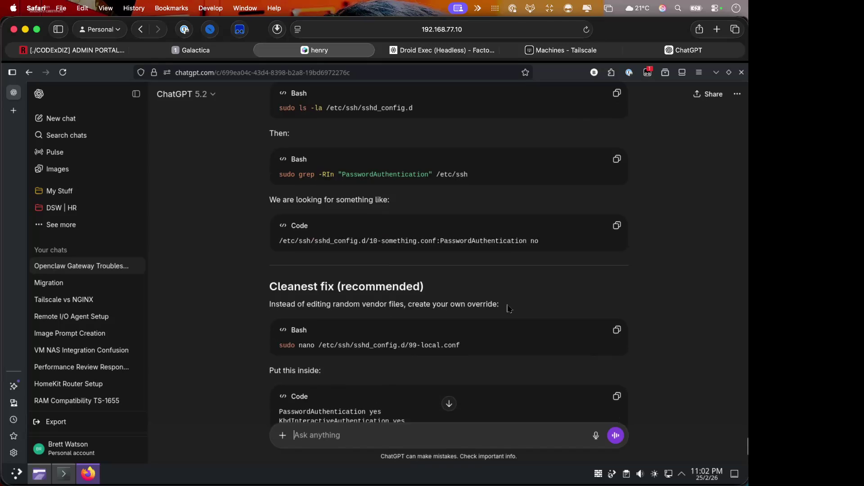
{"action": "scroll", "coordinate": [509, 309], "scroll_direction": "up", "scroll_amount": 10}
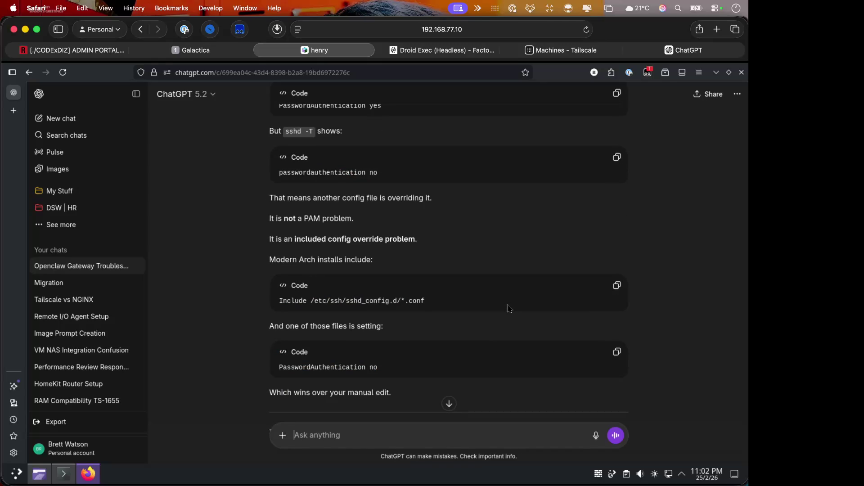
{"action": "scroll", "coordinate": [509, 309], "scroll_direction": "down", "scroll_amount": 15}
{"action": "scroll", "coordinate": [508, 309], "scroll_direction": "up", "scroll_amount": 8}
{"action": "scroll", "coordinate": [509, 309], "scroll_direction": "up", "scroll_amount": 15}
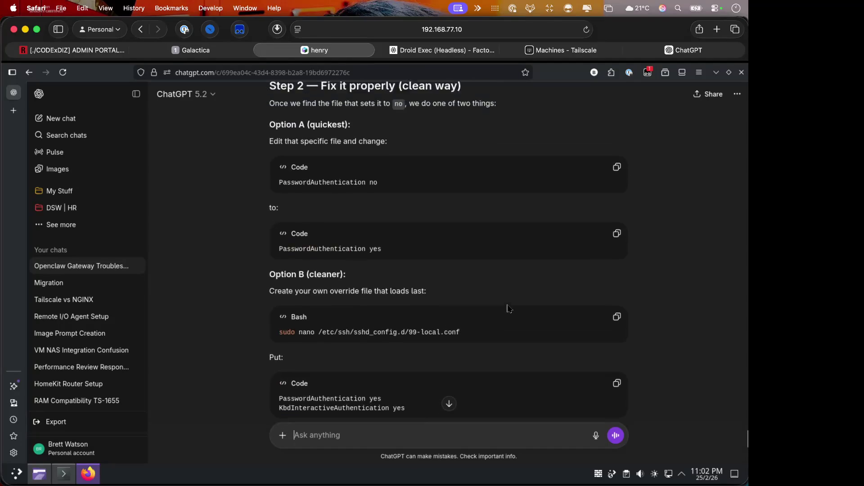
{"action": "scroll", "coordinate": [509, 309], "scroll_direction": "down", "scroll_amount": 15}
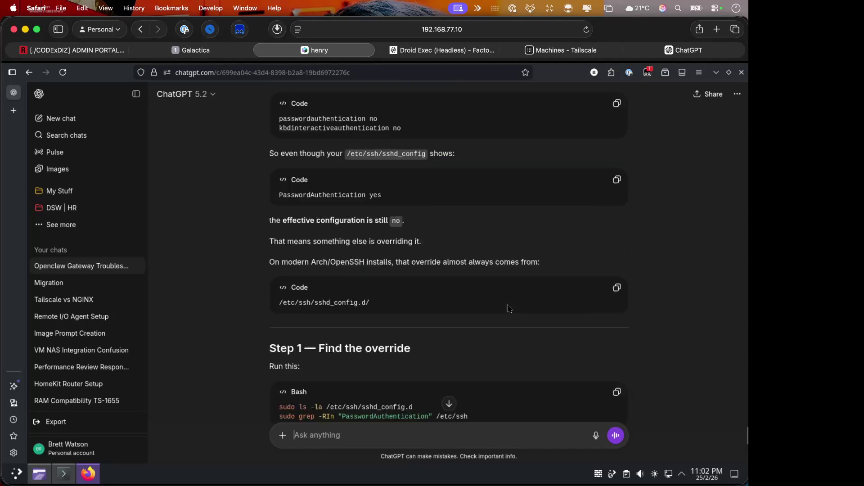
{"action": "scroll", "coordinate": [508, 309], "scroll_direction": "down", "scroll_amount": 15}
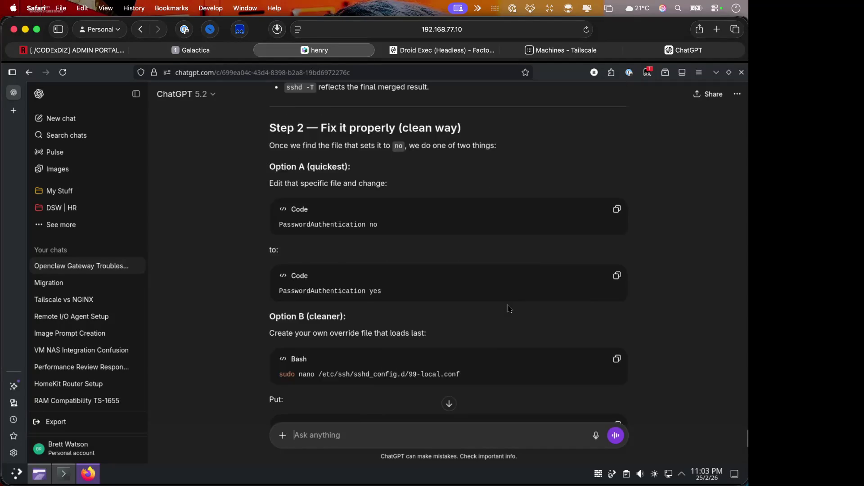
{"action": "scroll", "coordinate": [509, 309], "scroll_direction": "down", "scroll_amount": 15}
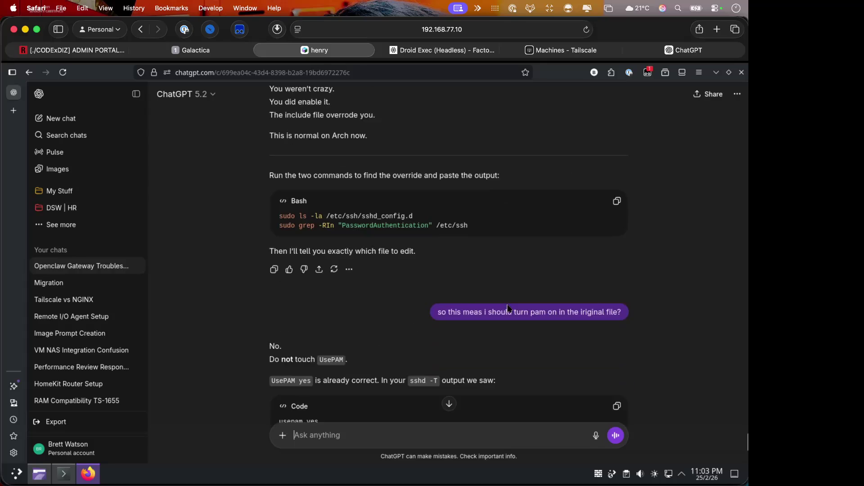
{"action": "scroll", "coordinate": [507, 304], "scroll_direction": "down", "scroll_amount": 15}
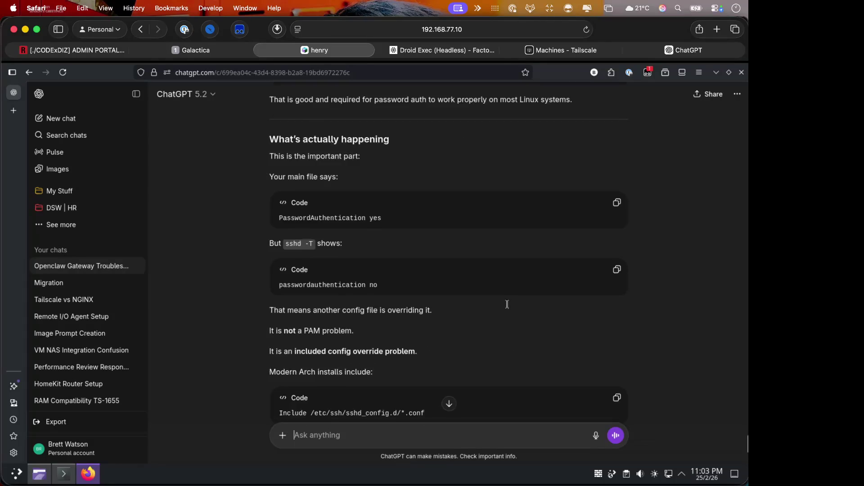
{"action": "scroll", "coordinate": [508, 309], "scroll_direction": "down", "scroll_amount": 8}
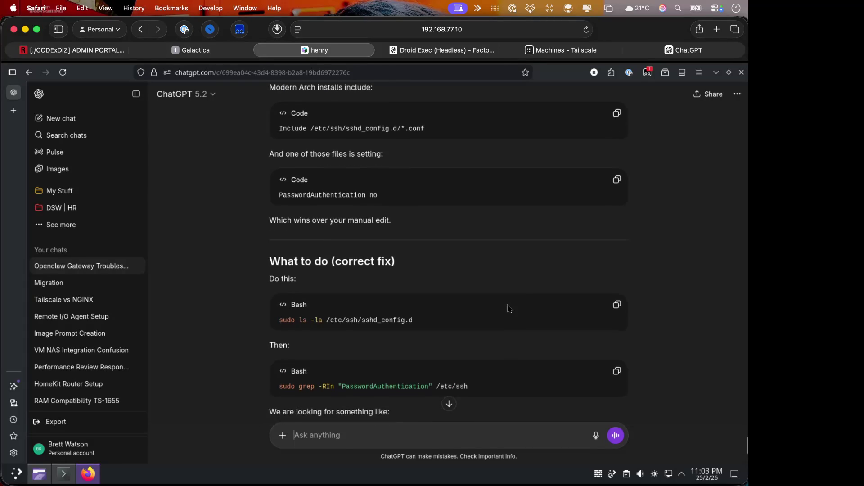
{"action": "scroll", "coordinate": [509, 309], "scroll_direction": "down", "scroll_amount": 10}
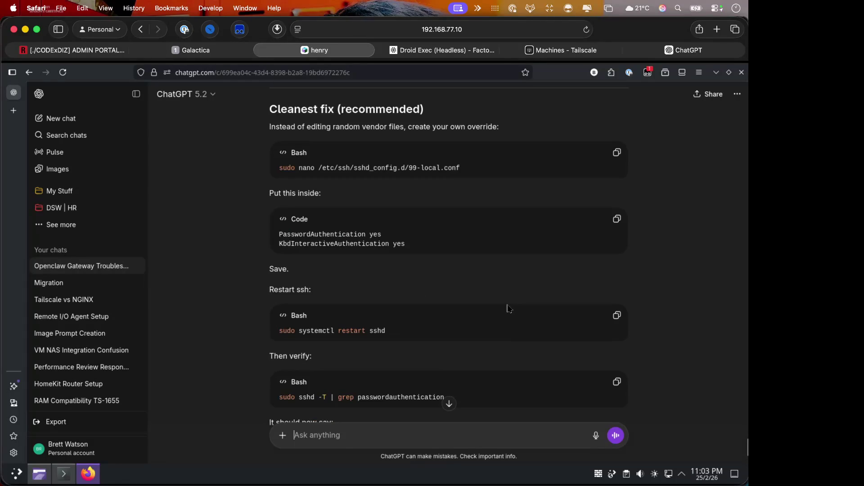
{"action": "scroll", "coordinate": [509, 308], "scroll_direction": "down", "scroll_amount": 2}
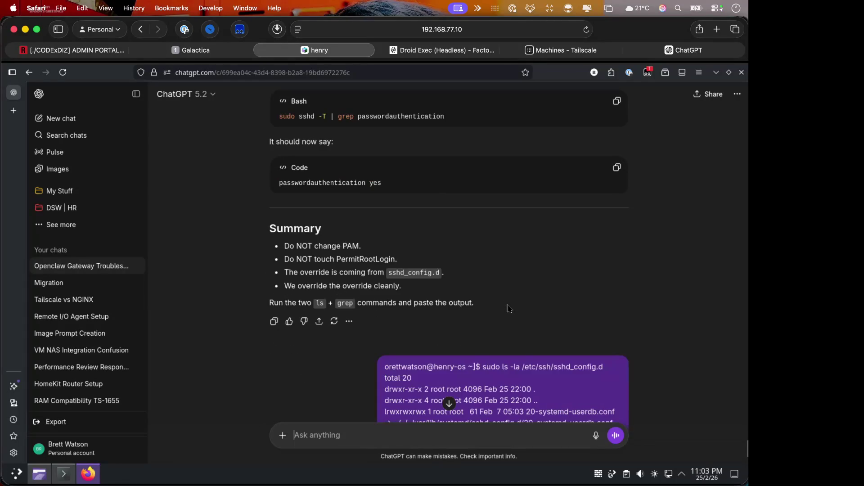
{"action": "scroll", "coordinate": [509, 309], "scroll_direction": "down", "scroll_amount": 10}
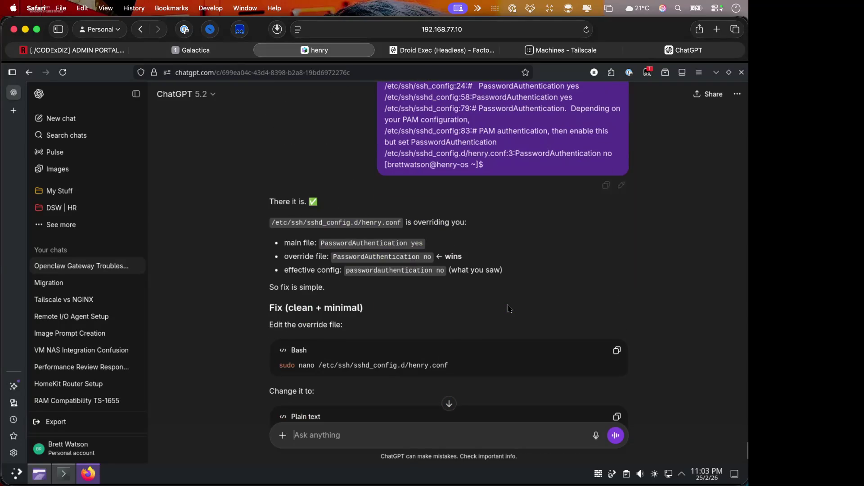
{"action": "scroll", "coordinate": [511, 293], "scroll_direction": "down", "scroll_amount": 5}
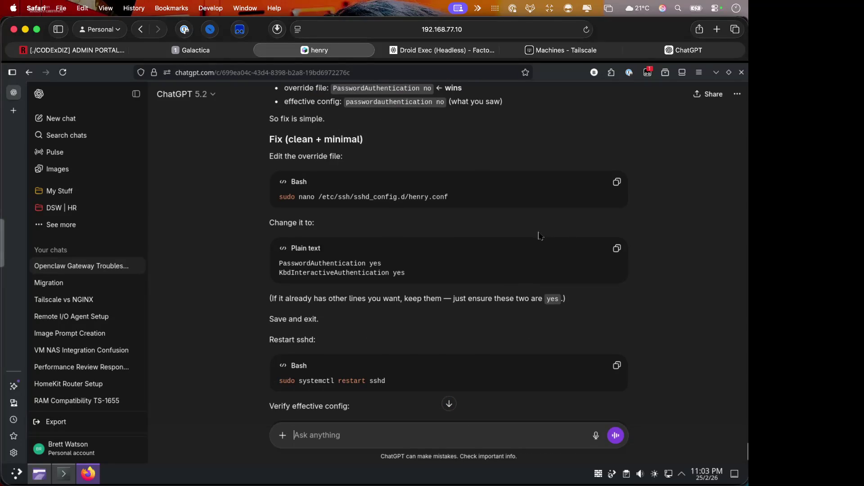
{"action": "left_click", "coordinate": [617, 182]}
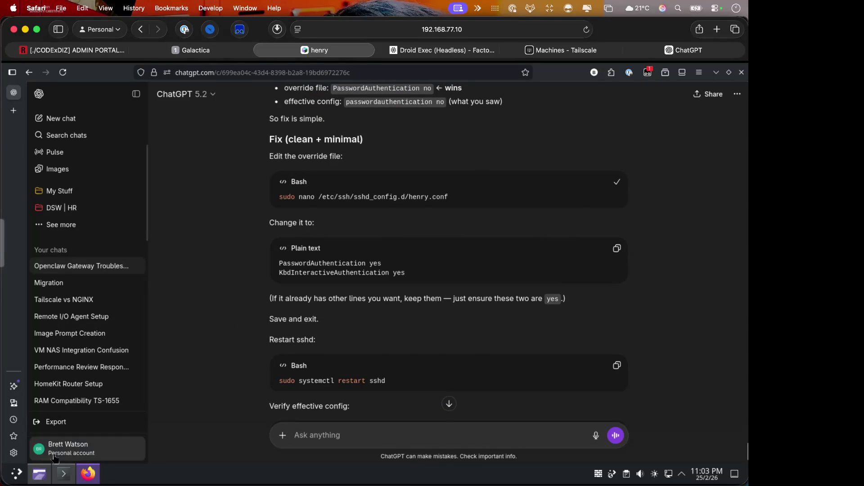
{"action": "left_click", "coordinate": [65, 475]}
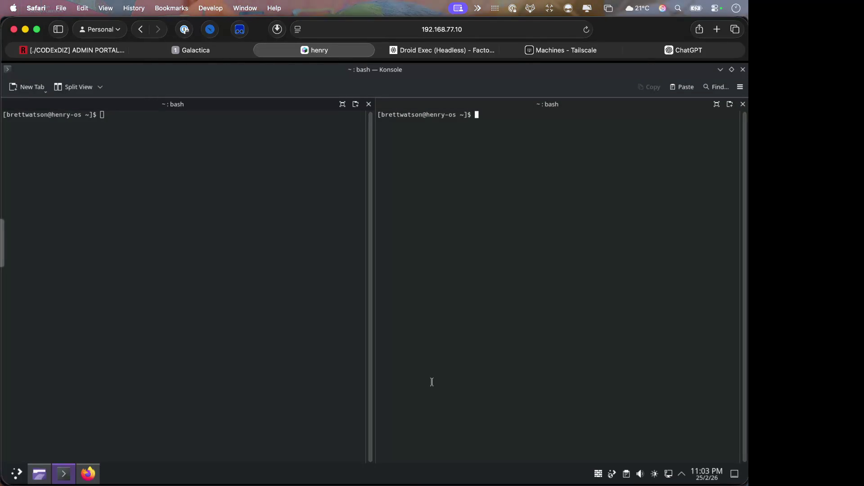
- Open /etc/ssh/sshd_config.d/henry.conf in nano with sudo
{"action": "key", "text": "ctrl+shift+v"}
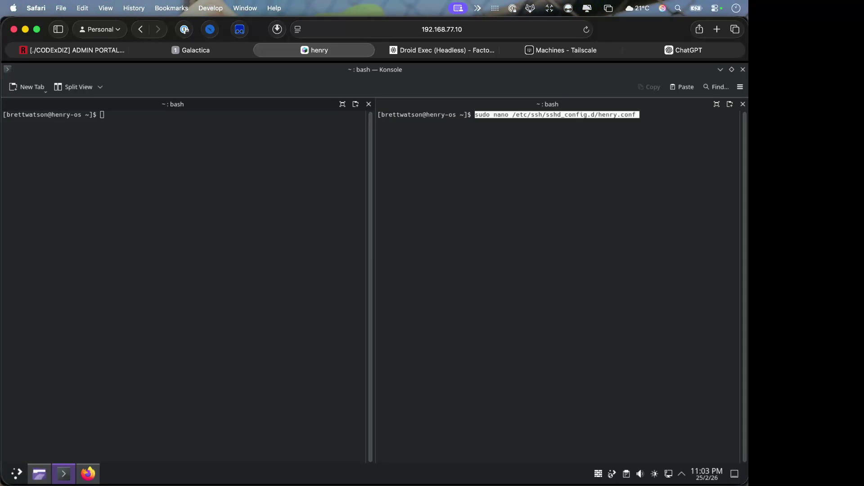
{"action": "key", "text": "Return"}
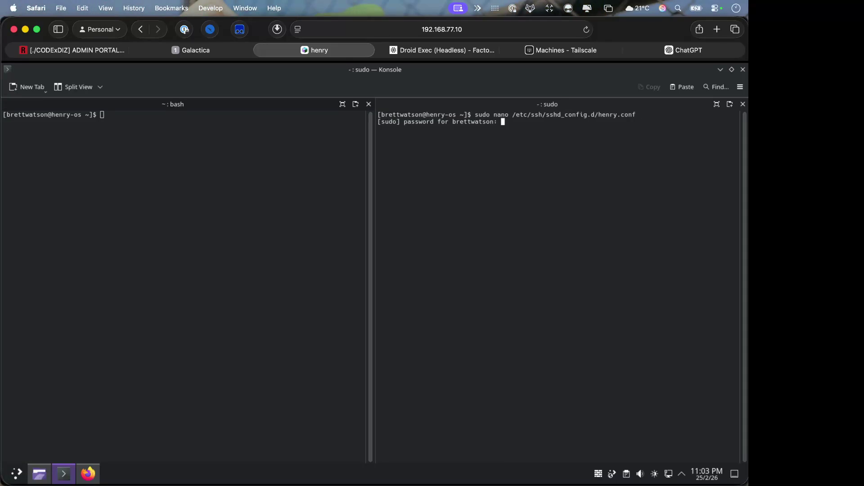
{"action": "key", "text": "Return"}
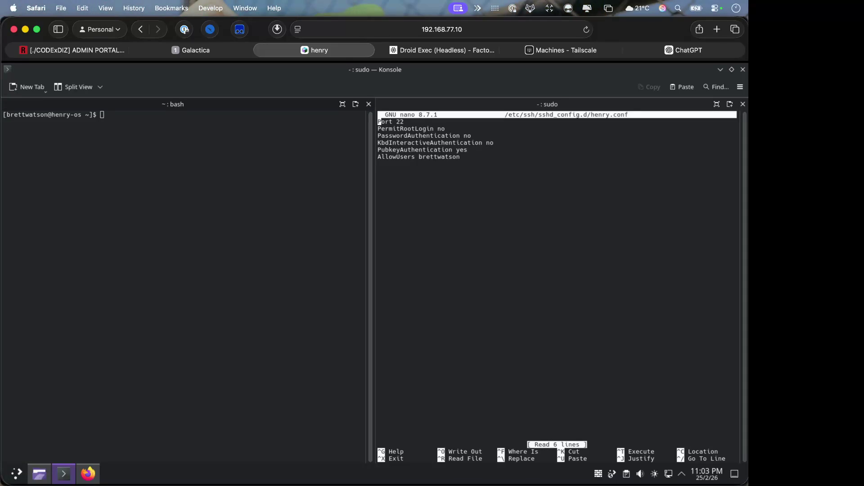
- Change PasswordAuthentication and KbdInteractiveAuthentication from no to yes
{"action": "key", "text": "Down"}
{"action": "key", "text": "Down"}
{"action": "key", "text": "End"}
{"action": "key", "text": "BackSpace"}
{"action": "key", "text": "BackSpace"}
{"action": "type", "text": "yes"}
{"action": "key", "text": "Down"}
{"action": "key", "text": "Right"}
{"action": "key", "text": "Right"}
{"action": "key", "text": "Right"}
{"action": "key", "text": "End"}
{"action": "key", "text": "BackSpace"}
{"action": "key", "text": "BackSpace"}
{"action": "key", "text": "BackSpace"}
{"action": "type", "text": "ye"}
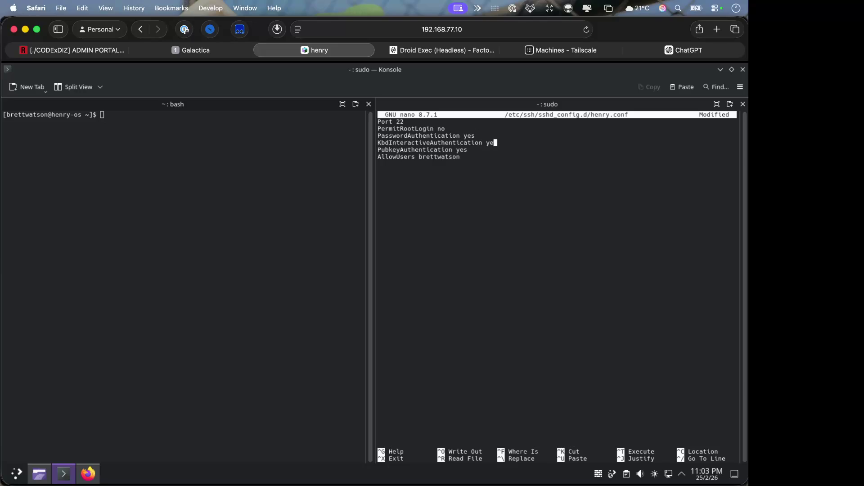
{"action": "type", "text": "s"}
- Compare the edits with ChatGPT's fix, then save henry.conf and exit nano
{"action": "left_click", "coordinate": [92, 474]}
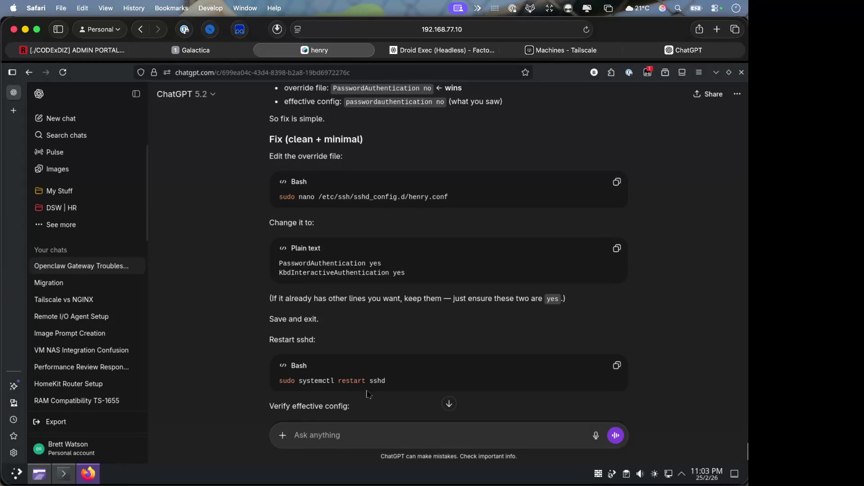
{"action": "left_click", "coordinate": [63, 474]}
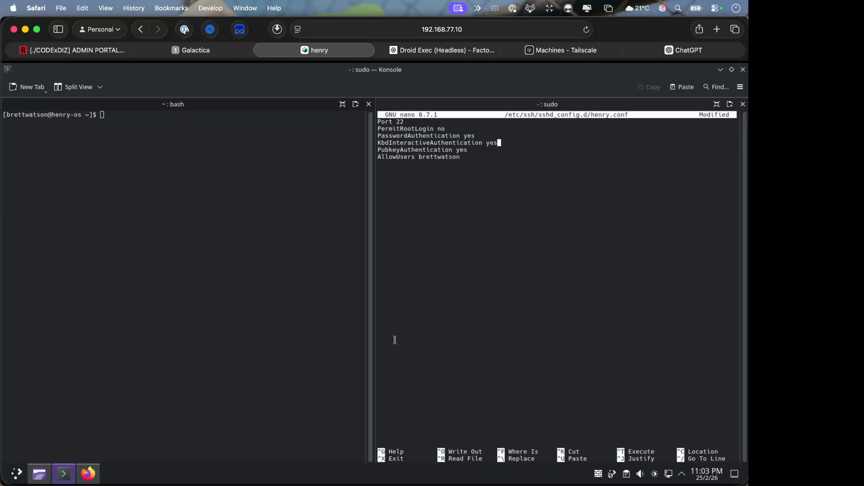
{"action": "key", "text": "ctrl+o"}
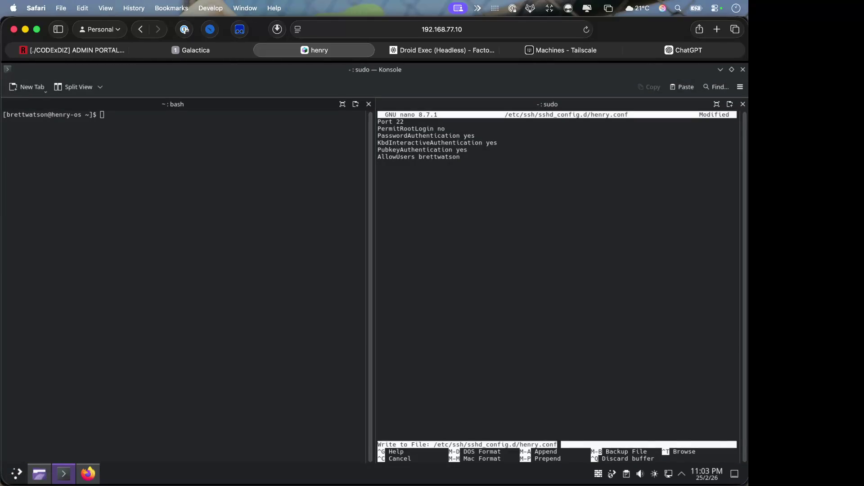
{"action": "key", "text": "Return"}
{"action": "key", "text": "ctrl+x"}
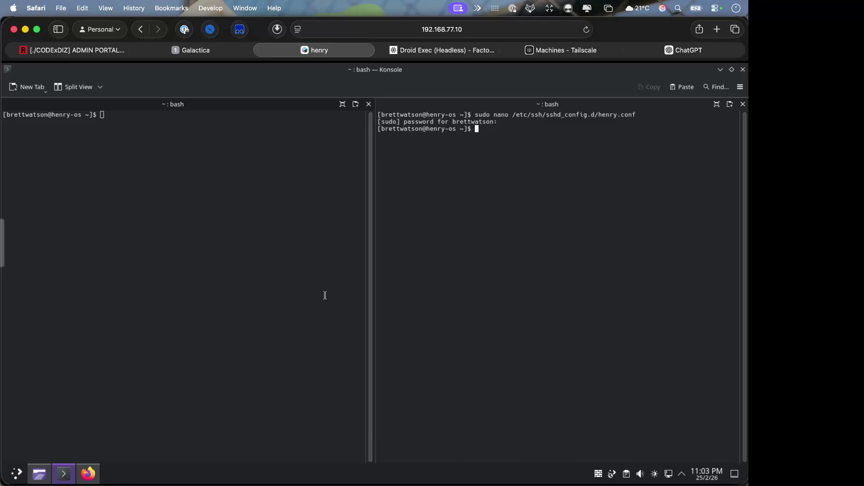
{"action": "key", "text": "ctrl+Left"}
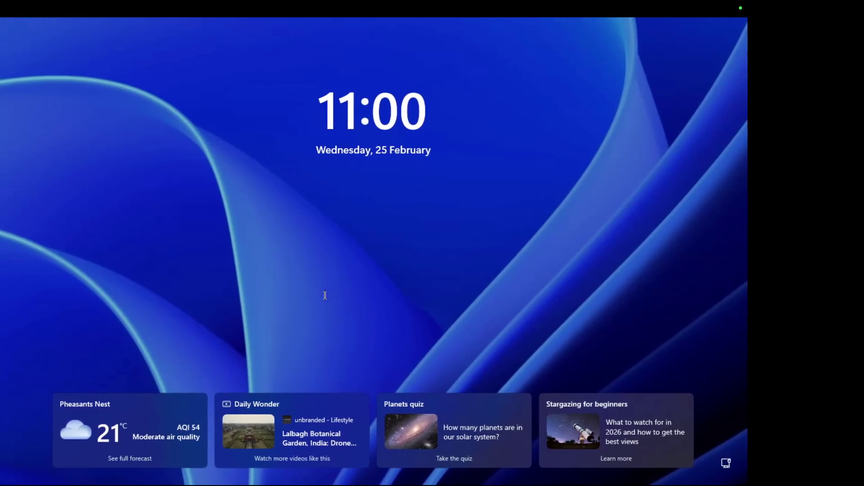
{"action": "key", "text": "ctrl+Right"}
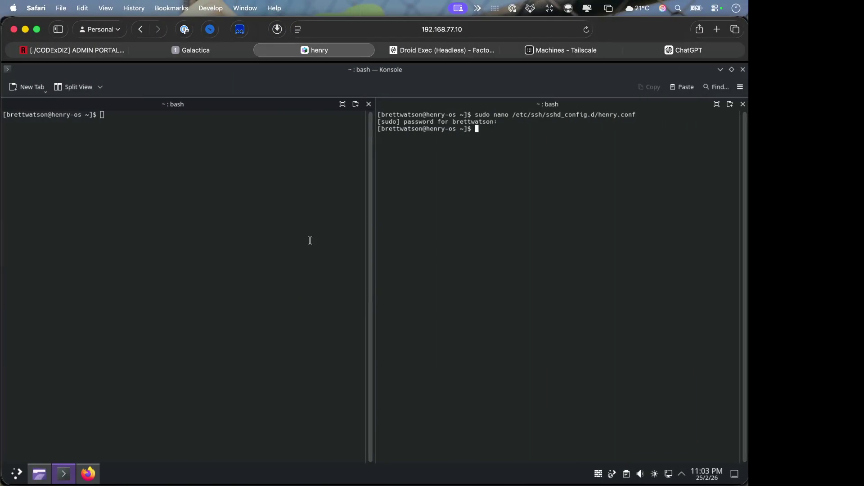
- Copy the 'sudo systemctl restart sshd' command from ChatGPT's fix and return to Konsole
{"action": "left_click", "coordinate": [88, 472]}
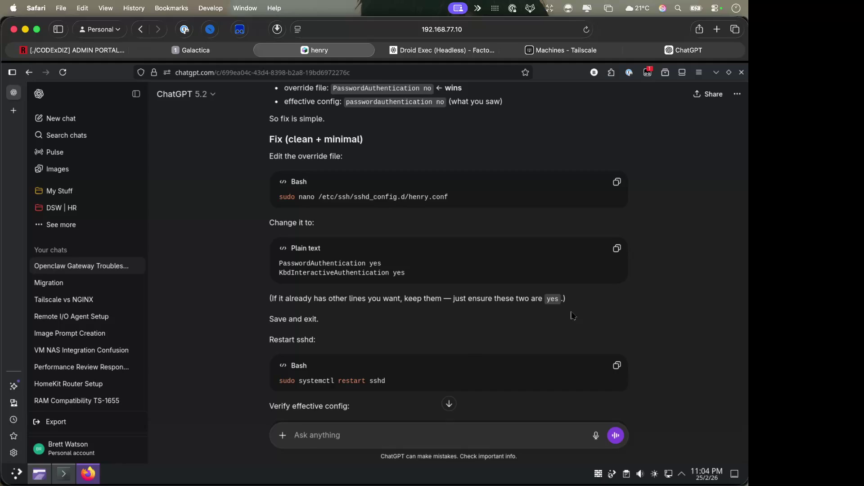
{"action": "left_click", "coordinate": [617, 365]}
{"action": "scroll", "coordinate": [519, 352], "scroll_direction": "down", "scroll_amount": 3}
{"action": "scroll", "coordinate": [519, 352], "scroll_direction": "down", "scroll_amount": 3}
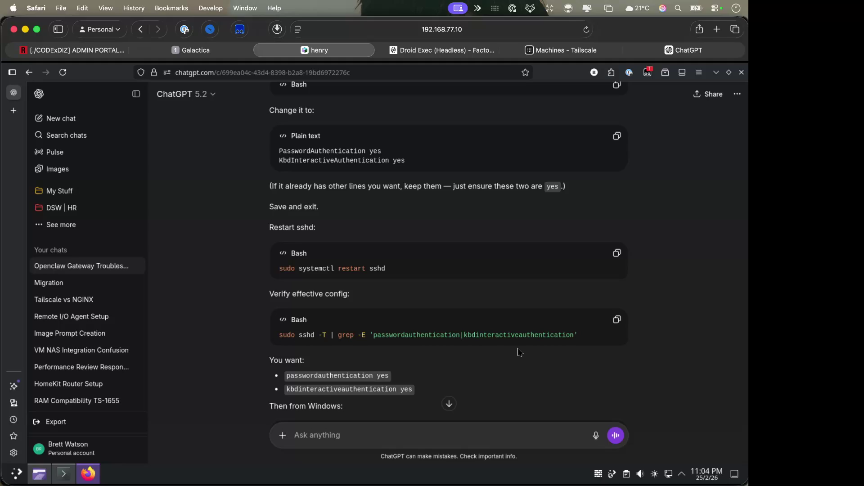
{"action": "left_click", "coordinate": [64, 474]}
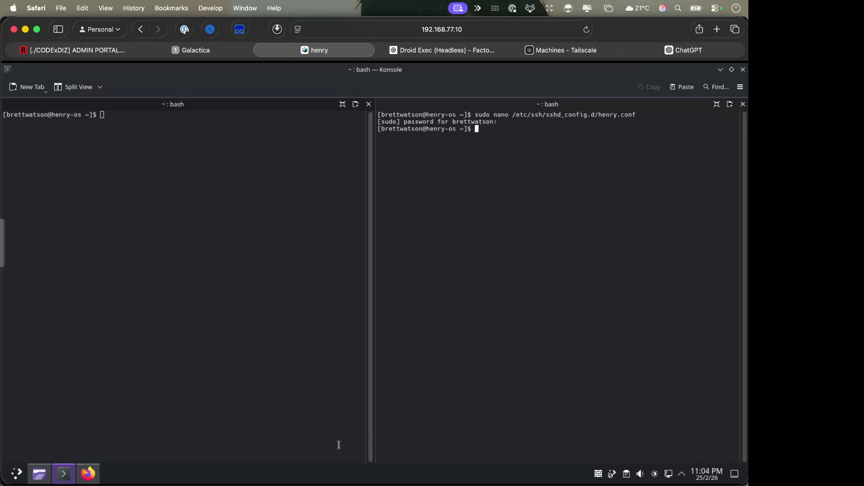
- Restart sshd and copy ChatGPT's effective-config check command
{"action": "key", "text": "ctrl+shift+v"}
{"action": "key", "text": "Return"}
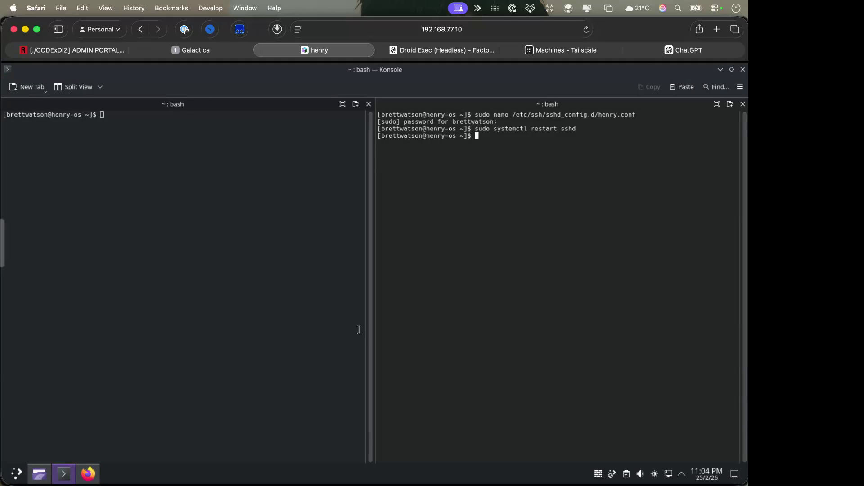
{"action": "left_click", "coordinate": [82, 477]}
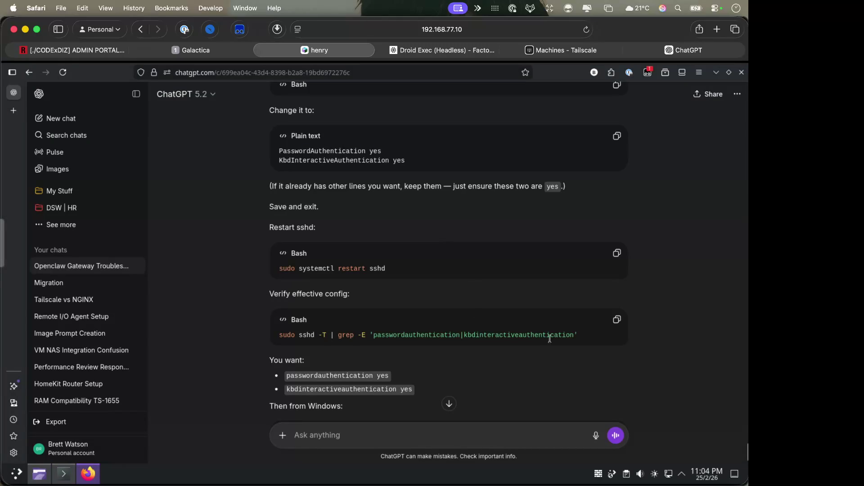
{"action": "left_click", "coordinate": [617, 320]}
{"action": "left_click", "coordinate": [63, 474]}
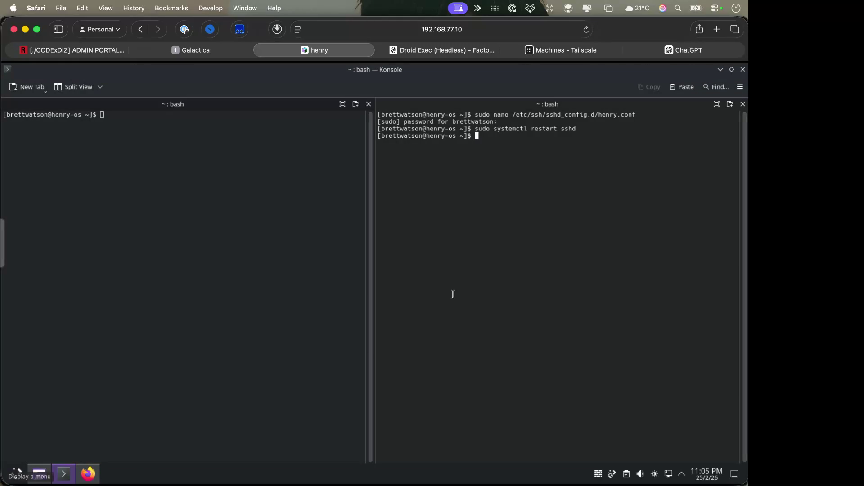
- Run the sshd -T grep check, showing passwordauthentication yes but kbdinteractiveauthentication no, and select it
{"action": "type", "text": "sudo sshd -T | grep -E 'passwordauthentication|kbdinteractiveauthentication'"}
{"action": "key", "text": "Return"}
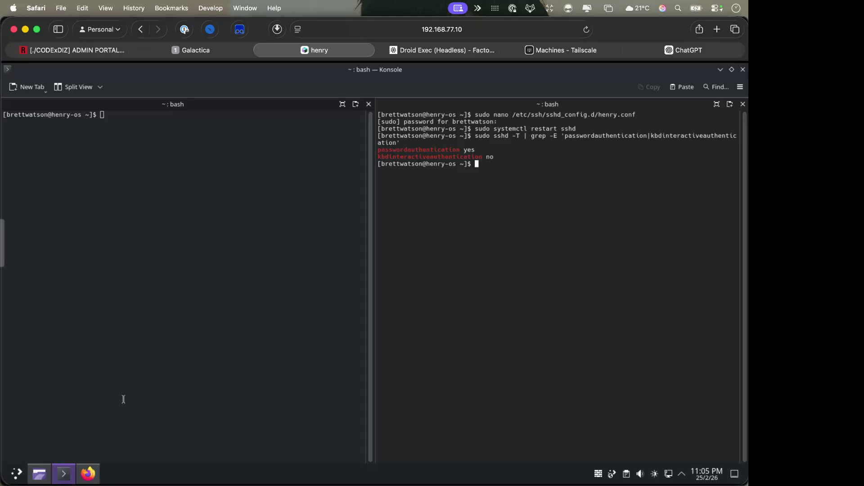
{"action": "left_click_drag", "start_coordinate": [493, 170], "coordinate": [366, 137]}
{"action": "right_click", "coordinate": [405, 138]}
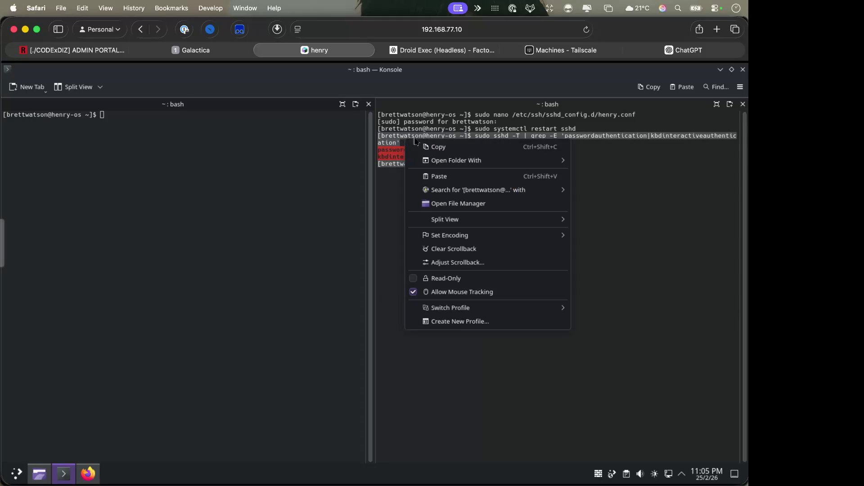
- Send ChatGPT the copied sshd -T output with the note 'ill try again'
{"action": "left_click", "coordinate": [433, 148]}
{"action": "left_click", "coordinate": [89, 471]}
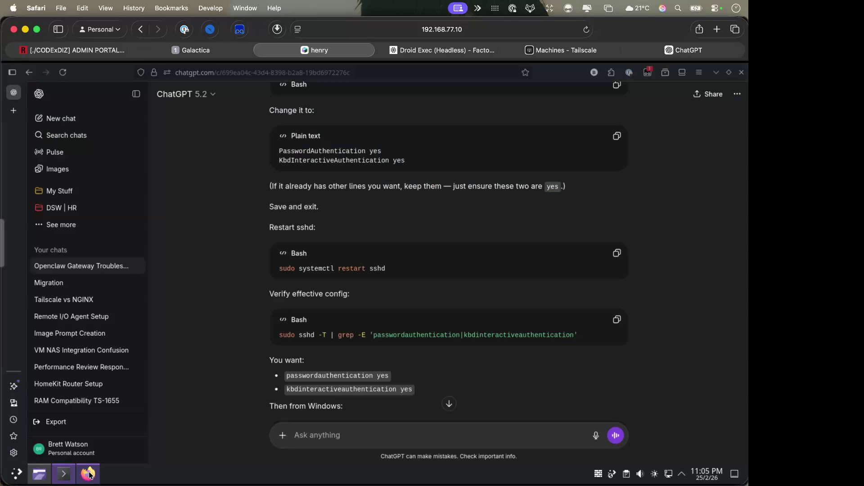
{"action": "scroll", "coordinate": [466, 377], "scroll_direction": "down", "scroll_amount": 2}
{"action": "scroll", "coordinate": [465, 377], "scroll_direction": "down", "scroll_amount": 5}
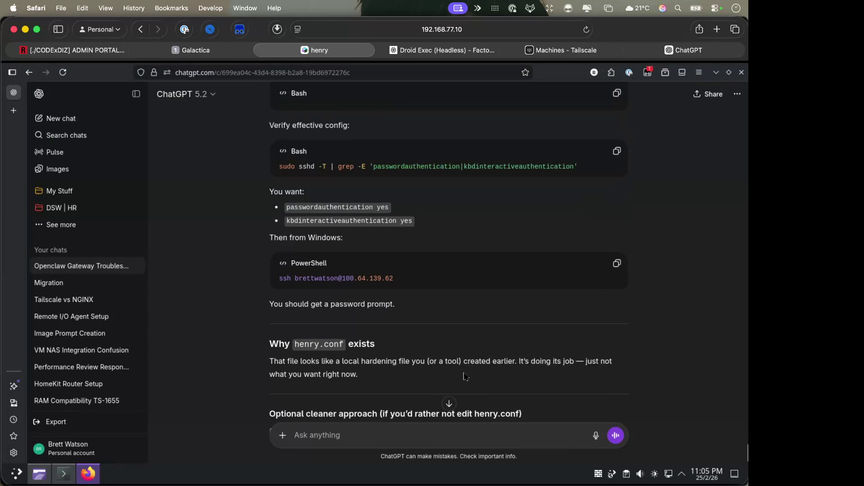
{"action": "left_click", "coordinate": [318, 437]}
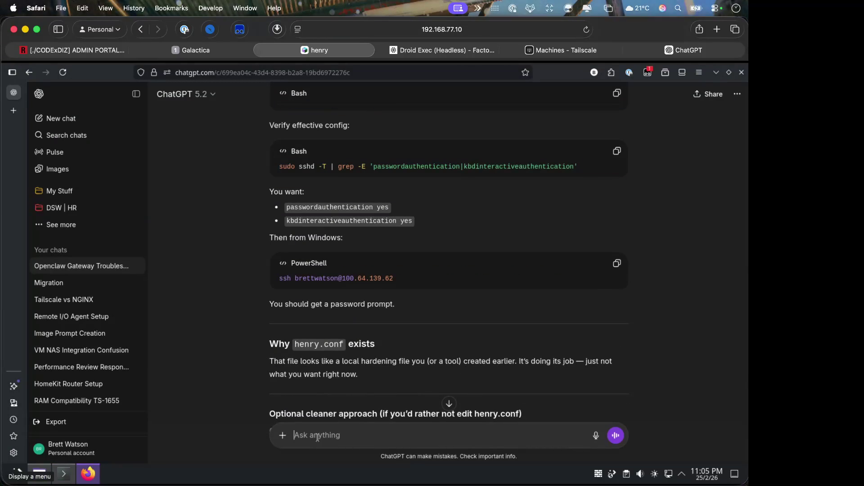
{"action": "key", "text": "super+v"}
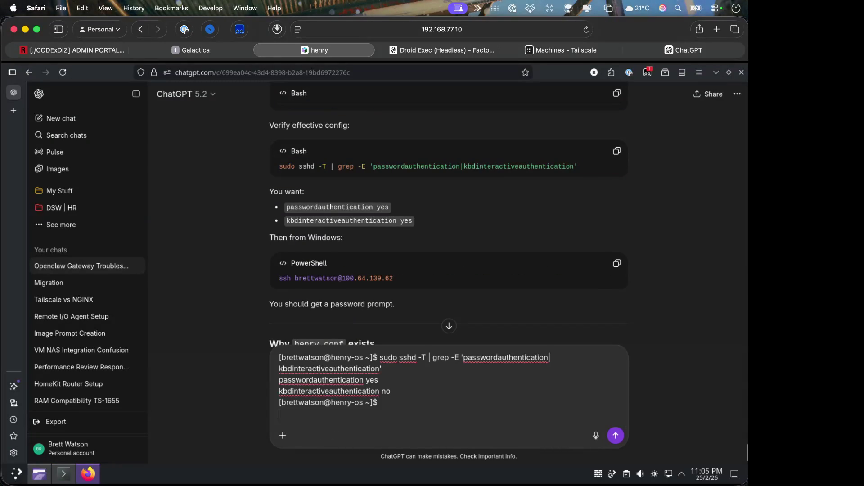
{"action": "type", "text": "ill try agai"}
{"action": "type", "text": "n"}
{"action": "key", "text": "Return"}
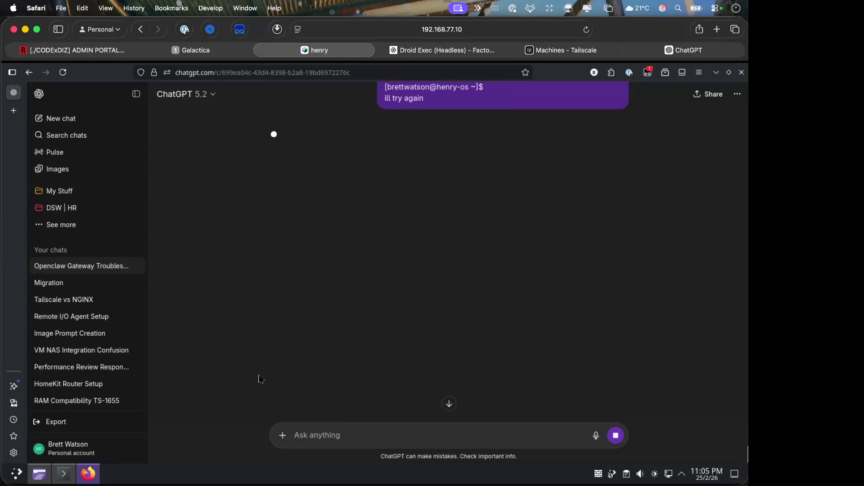
{"action": "mouse_move", "coordinate": [75, 481]}
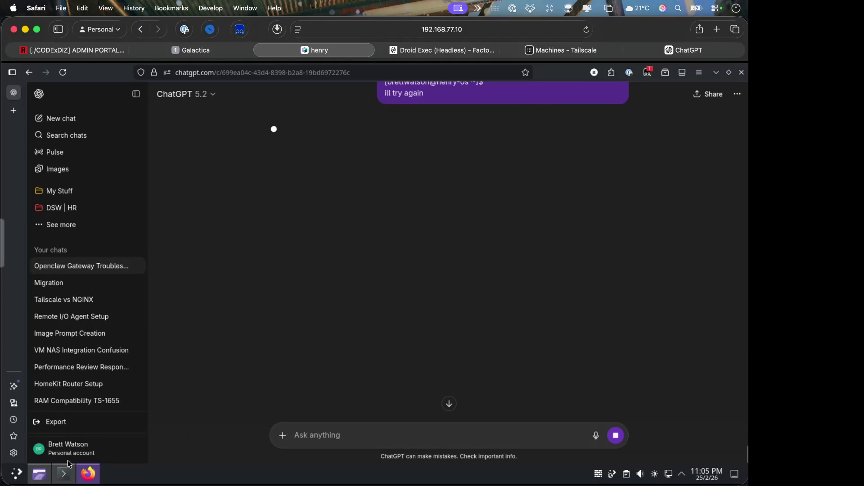
{"action": "left_click", "coordinate": [65, 474]}
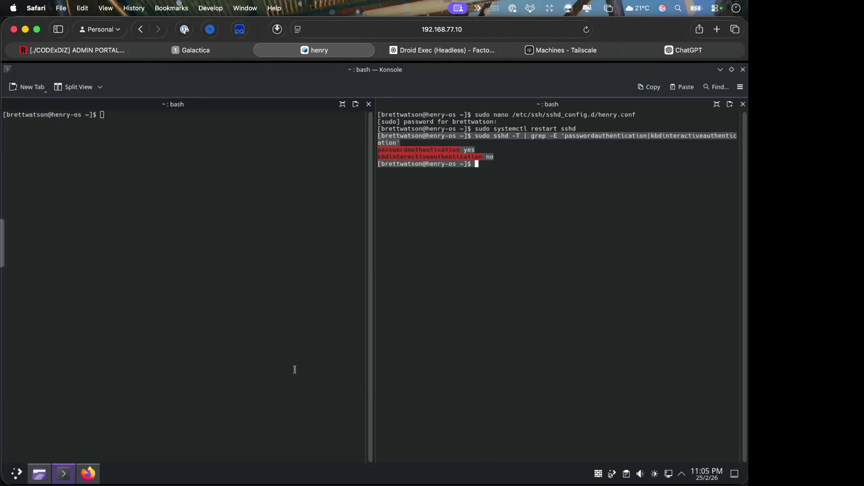
- Reopen henry.conf in nano to confirm KbdInteractiveAuthentication yes, then close it unchanged
{"action": "left_click", "coordinate": [475, 288]}
{"action": "key", "text": "Up"}
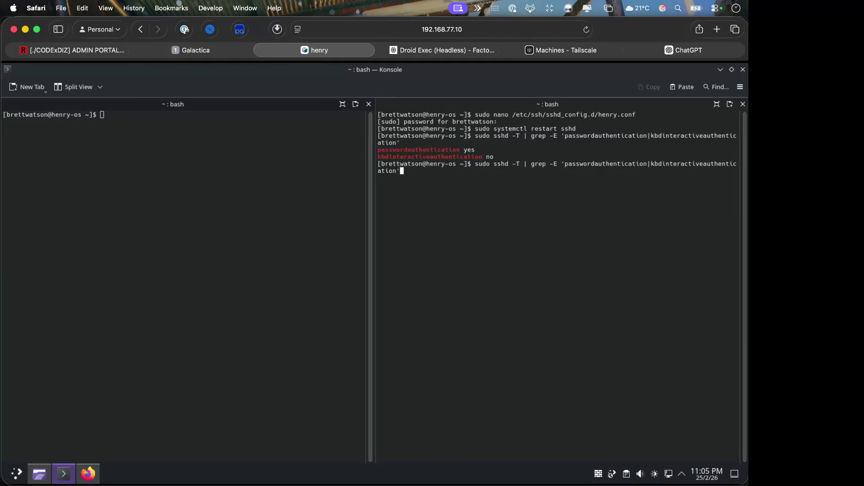
{"action": "key", "text": "Up"}
{"action": "key", "text": "Up"}
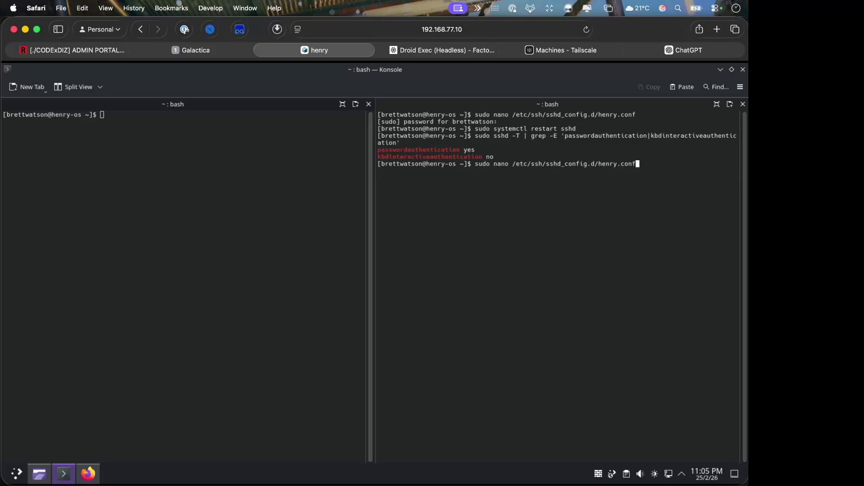
{"action": "key", "text": "Return"}
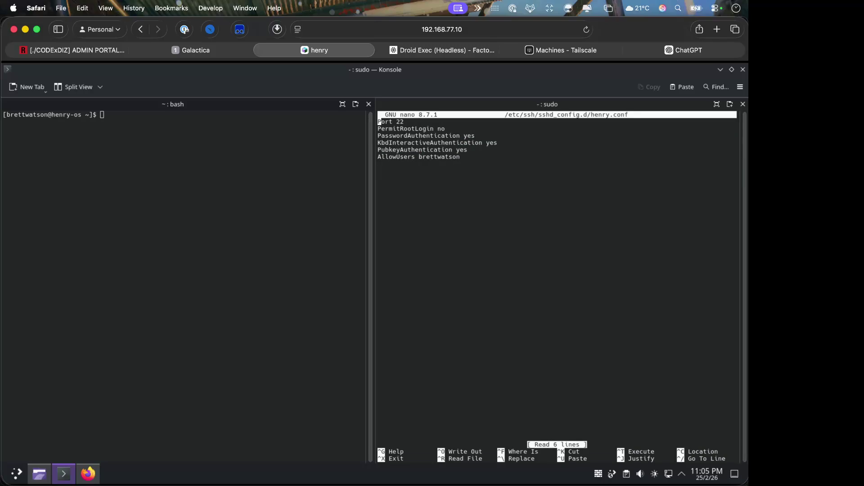
{"action": "key", "text": "Down"}
{"action": "key", "text": "Down"}
{"action": "key", "text": "Down"}
{"action": "key", "text": "Down"}
{"action": "key", "text": "Down"}
{"action": "key", "text": "Down"}
{"action": "key", "text": "Up"}
{"action": "key", "text": "Up"}
{"action": "key", "text": "Up"}
{"action": "key", "text": "Down"}
{"action": "key", "text": "Down"}
{"action": "key", "text": "Down"}
{"action": "key", "text": "ctrl+x"}
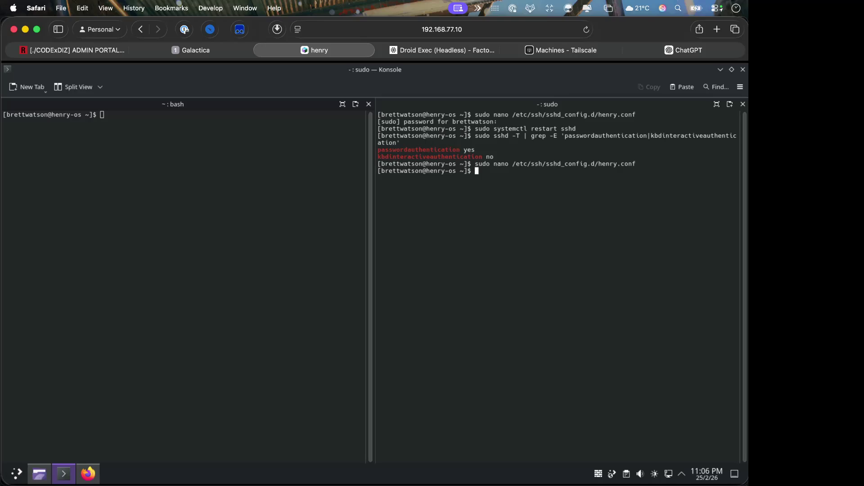
{"action": "left_click", "coordinate": [89, 474]}
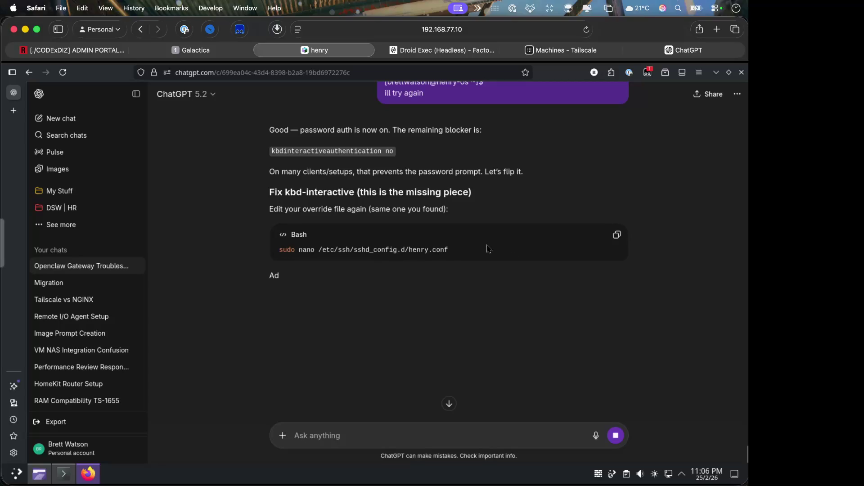
- Copy ChatGPT's 'sudo nano …/henry.conf' command and return to Konsole
{"action": "left_click", "coordinate": [617, 236]}
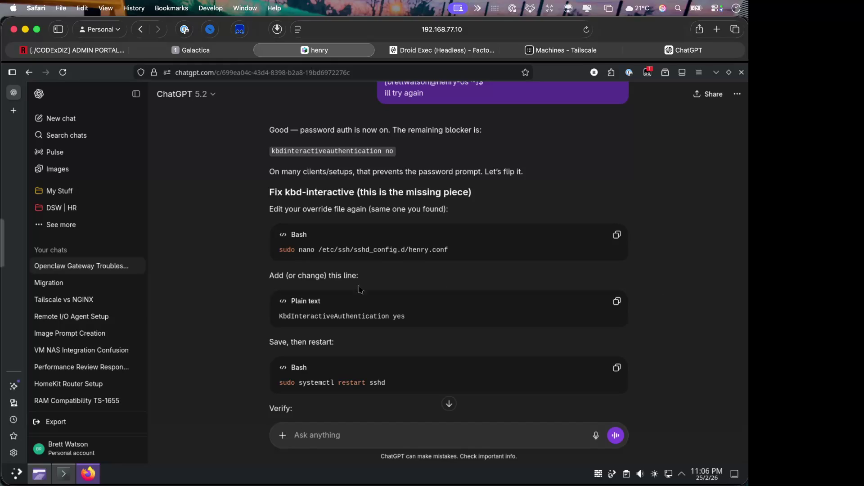
{"action": "mouse_move", "coordinate": [55, 422]}
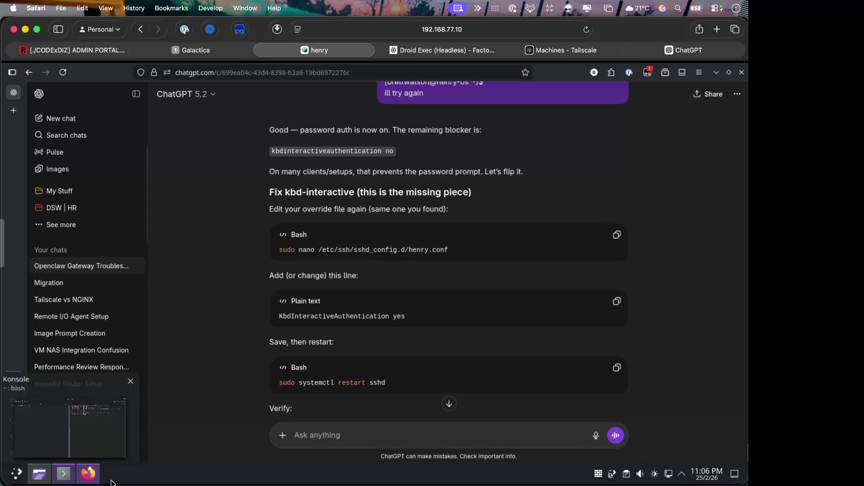
{"action": "left_click", "coordinate": [617, 235]}
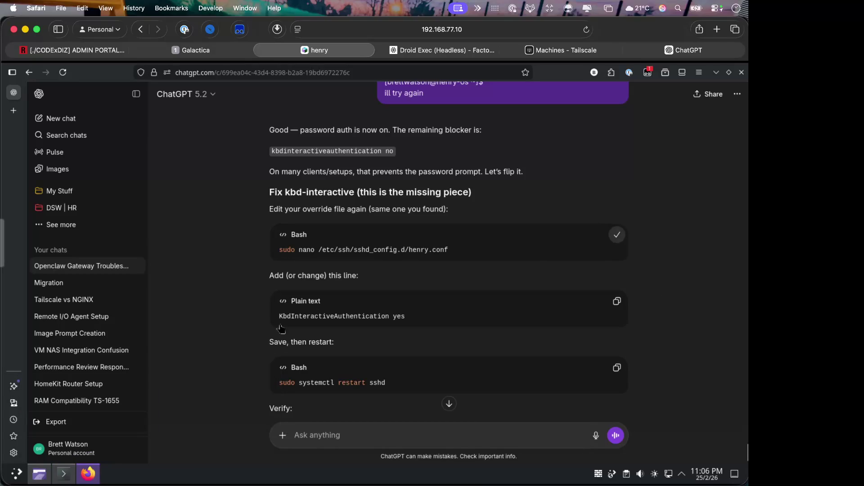
{"action": "left_click", "coordinate": [63, 474]}
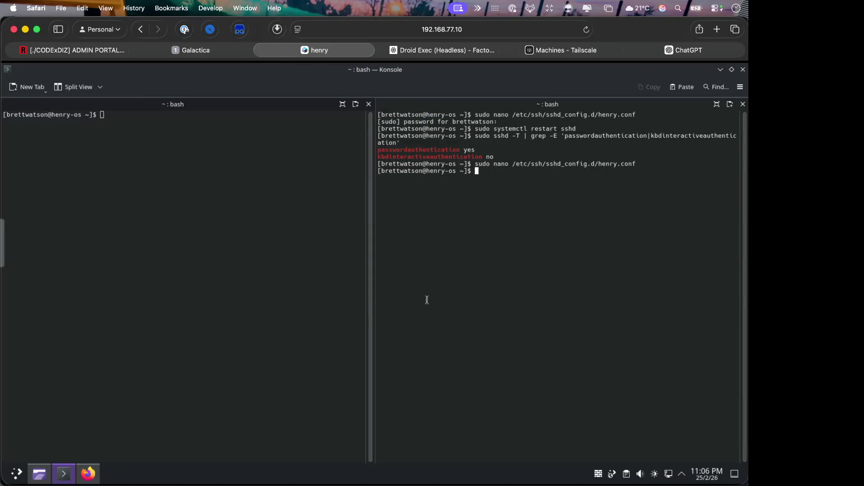
- Reopen henry.conf with the pasted nano command and copy its six config lines
{"action": "key", "text": "super+v"}
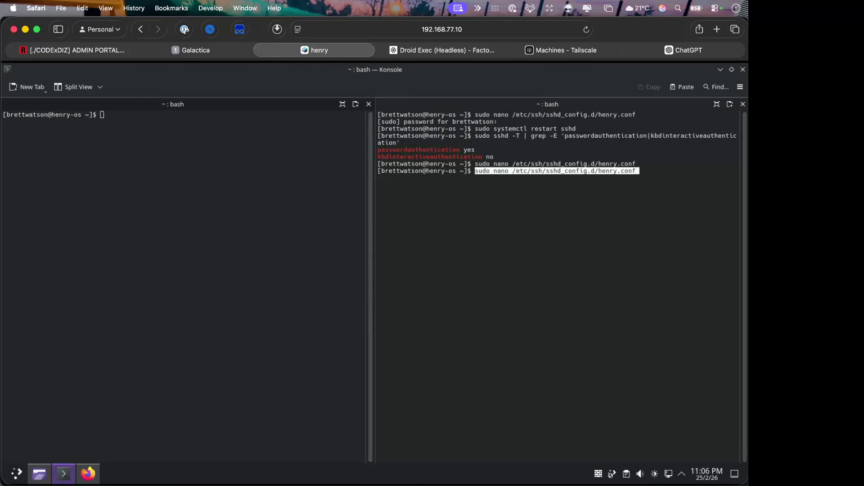
{"action": "key", "text": "Return"}
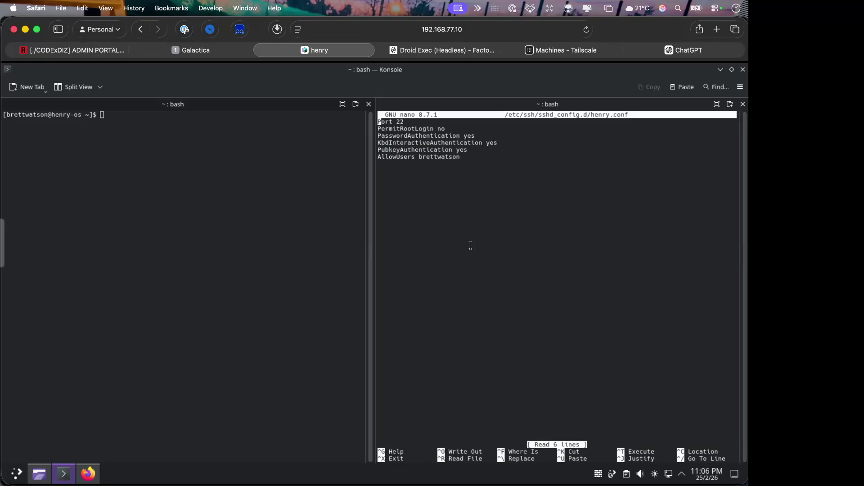
{"action": "left_click_drag", "start_coordinate": [460, 157], "coordinate": [370, 120]}
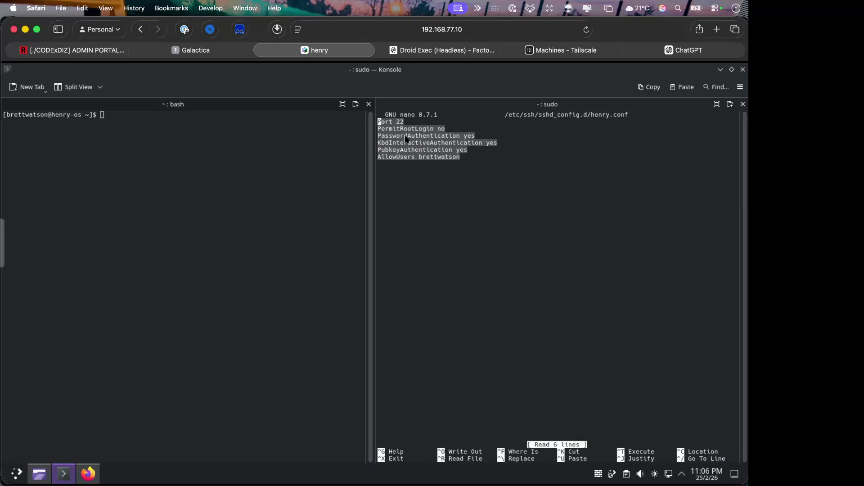
{"action": "right_click", "coordinate": [404, 135]}
{"action": "left_click", "coordinate": [426, 142]}
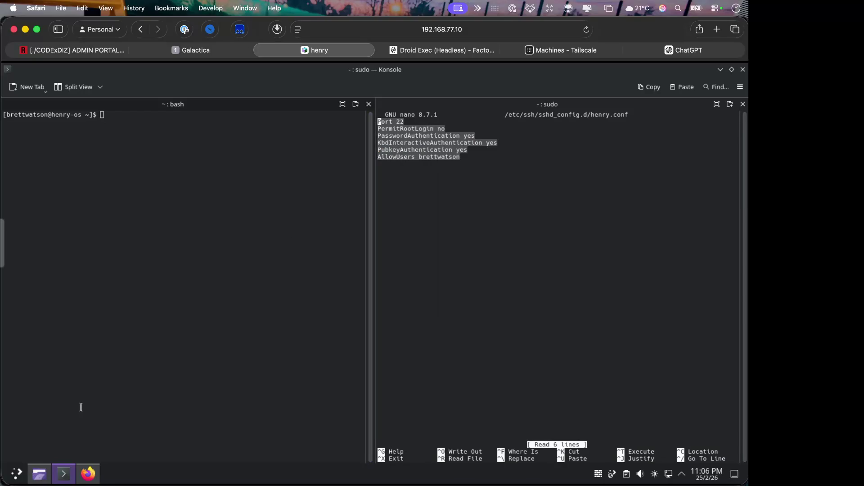
{"action": "left_click", "coordinate": [88, 473]}
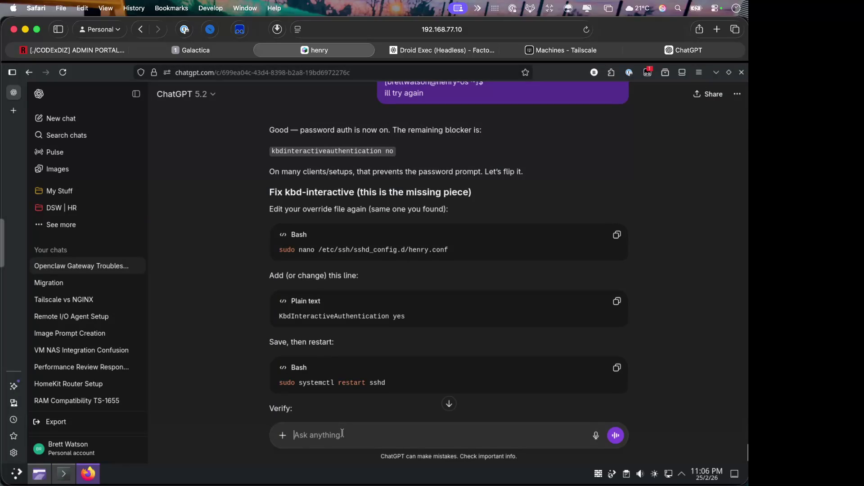
- Ask ChatGPT whether keyboard-interactive was already in the file unless there's a typo, fixing 'ubless' to 'unless'
{"action": "type", "text": "i thought that was"}
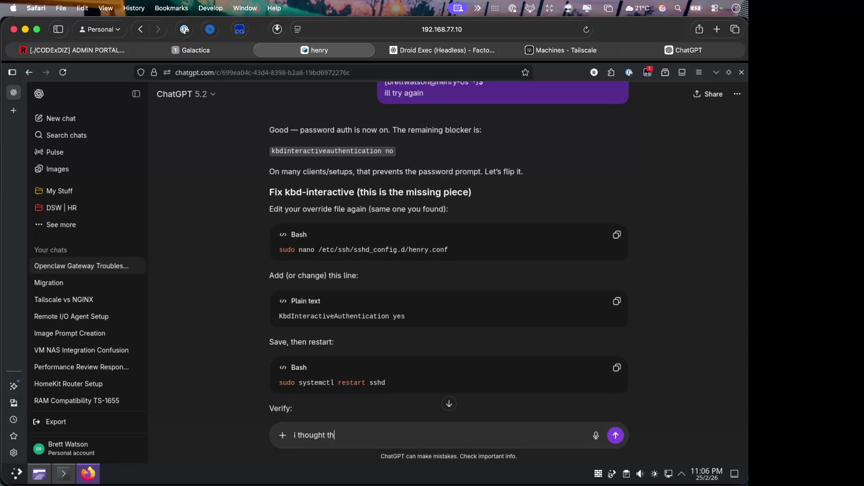
{"action": "type", "text": " already"}
{"action": "type", "text": " in"}
{"action": "type", "text": " ubless theres a typi"}
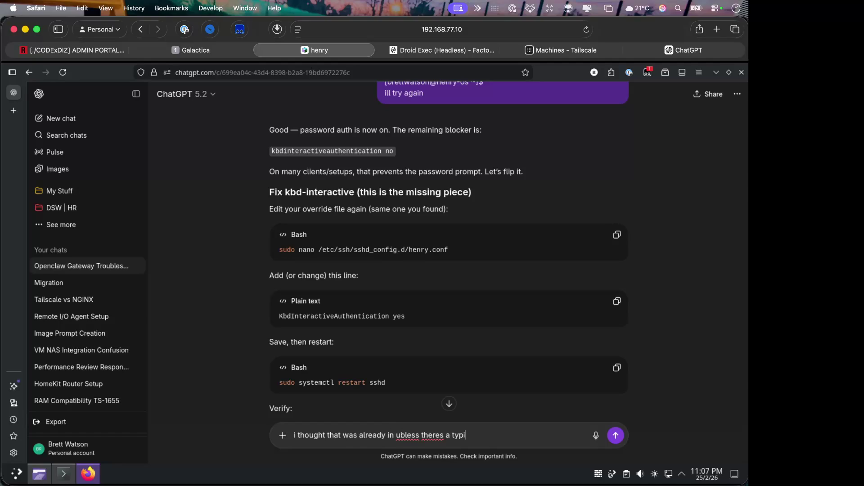
{"action": "type", "text": "o?"}
{"action": "double_click", "coordinate": [398, 435]}
{"action": "type", "text": "unl"}
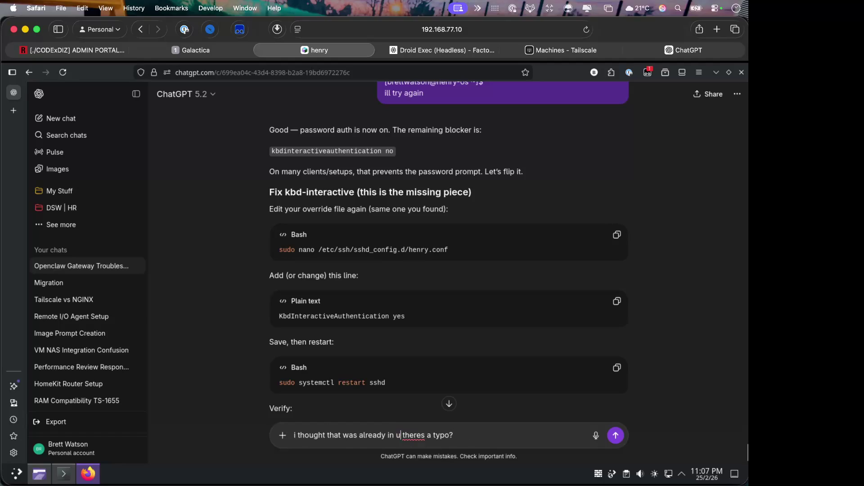
{"action": "type", "text": "ess"}
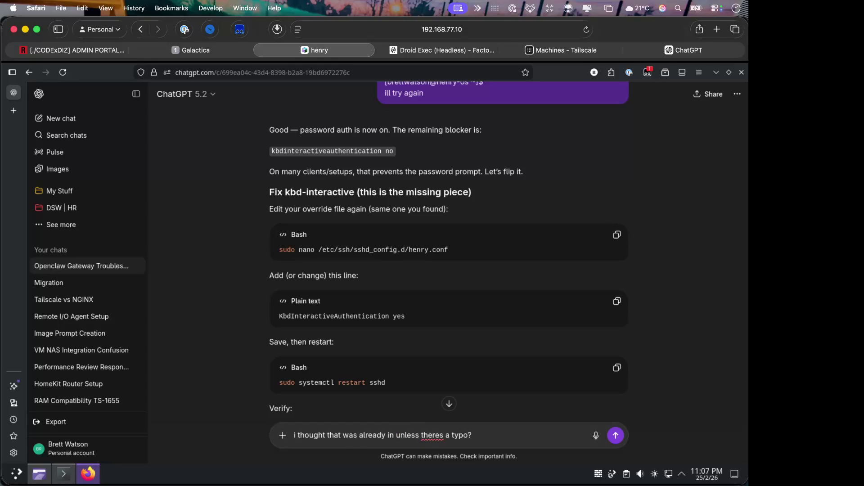
{"action": "key", "text": "Return"}
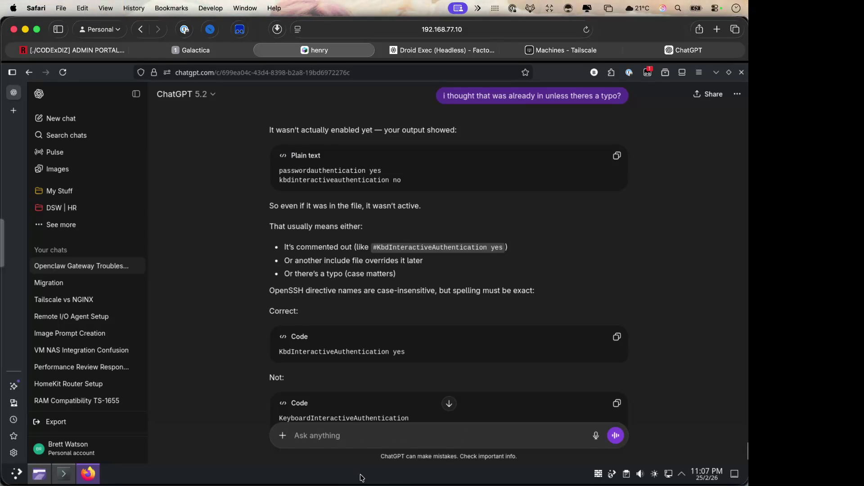
- Send ChatGPT the six henry.conf lines with the note 'this is what is in there already'
{"action": "scroll", "coordinate": [447, 321], "scroll_direction": "up", "scroll_amount": 2}
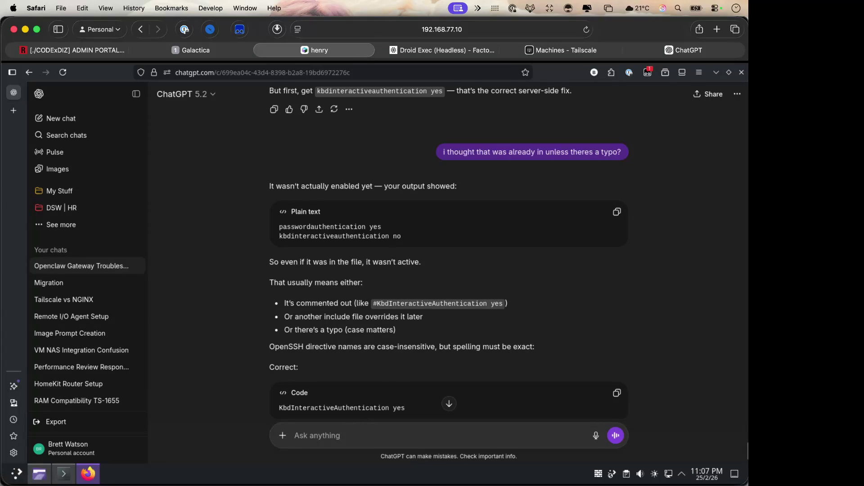
{"action": "key", "text": "super+v"}
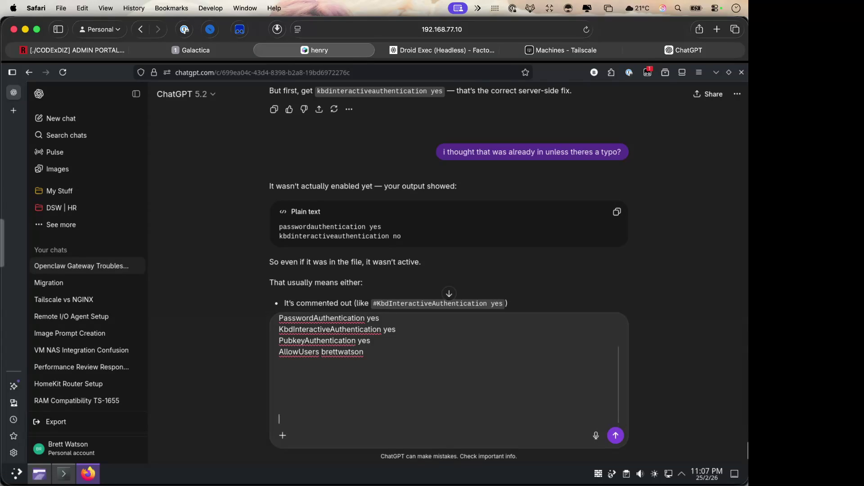
{"action": "scroll", "coordinate": [448, 369], "scroll_direction": "up", "scroll_amount": 2}
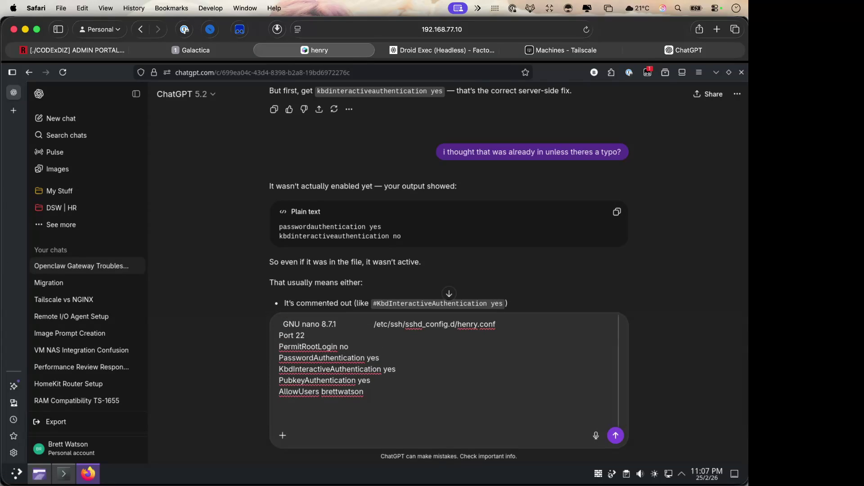
{"action": "type", "text": "this i"}
{"action": "type", "text": "s wgat us ib"}
{"action": "key", "text": "BackSpace"}
{"action": "key", "text": "BackSpace"}
{"action": "key", "text": "BackSpace"}
{"action": "key", "text": "BackSpace"}
{"action": "key", "text": "BackSpace"}
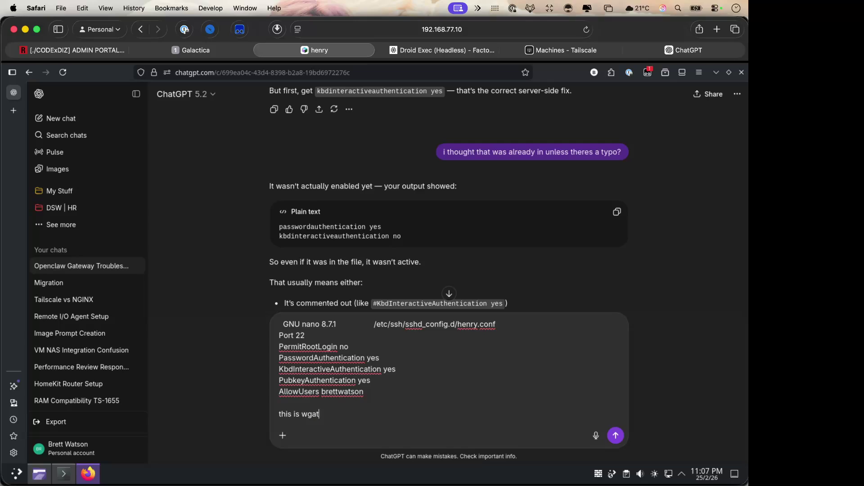
{"action": "key", "text": "BackSpace"}
{"action": "type", "text": "hat is in "}
{"action": "type", "text": "there"}
{"action": "type", "text": " already"}
{"action": "key", "text": "Return"}
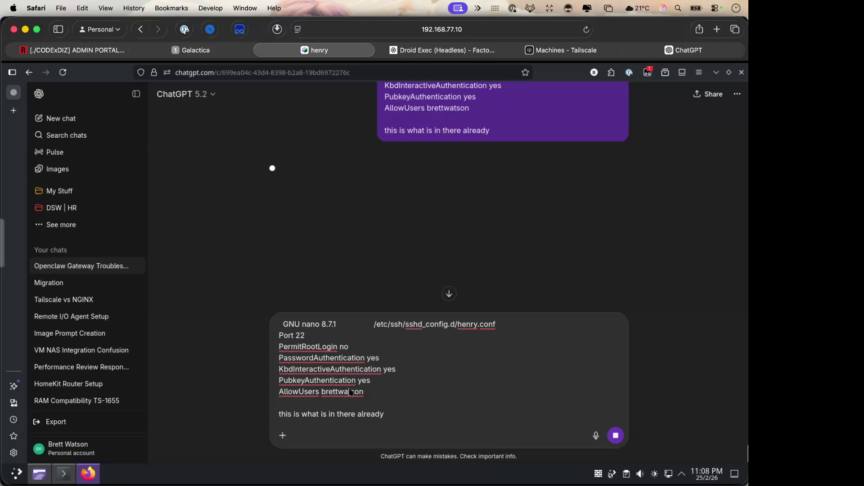
{"action": "left_click", "coordinate": [66, 473]}
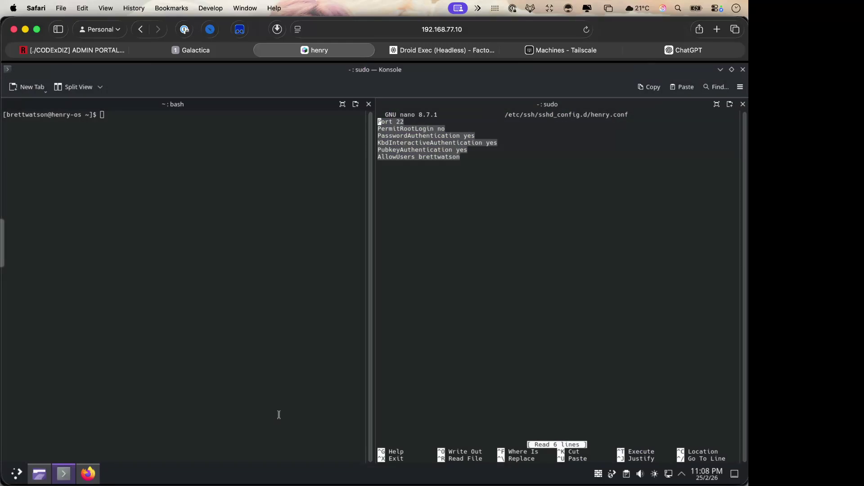
{"action": "left_click", "coordinate": [451, 320]}
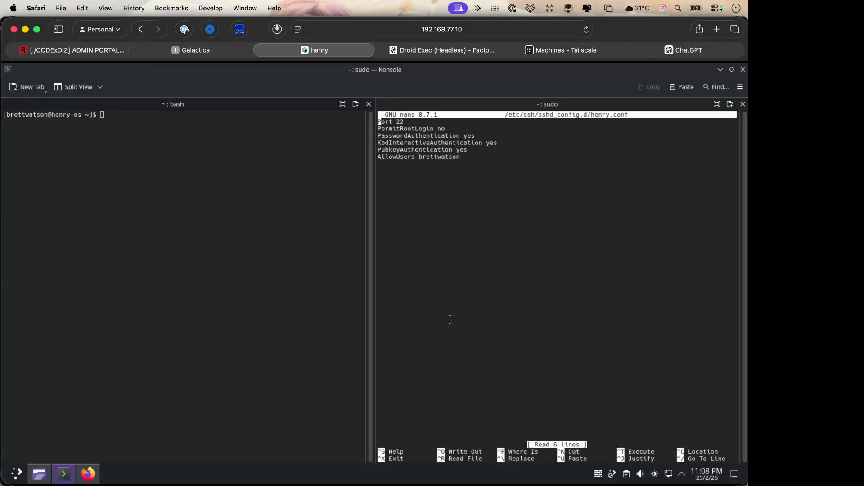
- Exit nano and run free -h, which reports 7.7Gi of total memory
{"action": "key", "text": "ctrl+x"}
{"action": "type", "text": "free"}
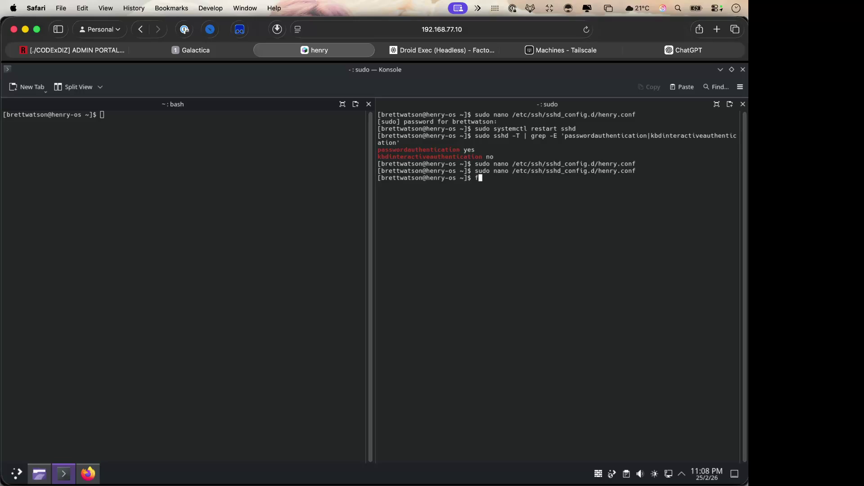
{"action": "type", "text": " -h"}
{"action": "key", "text": "Return"}
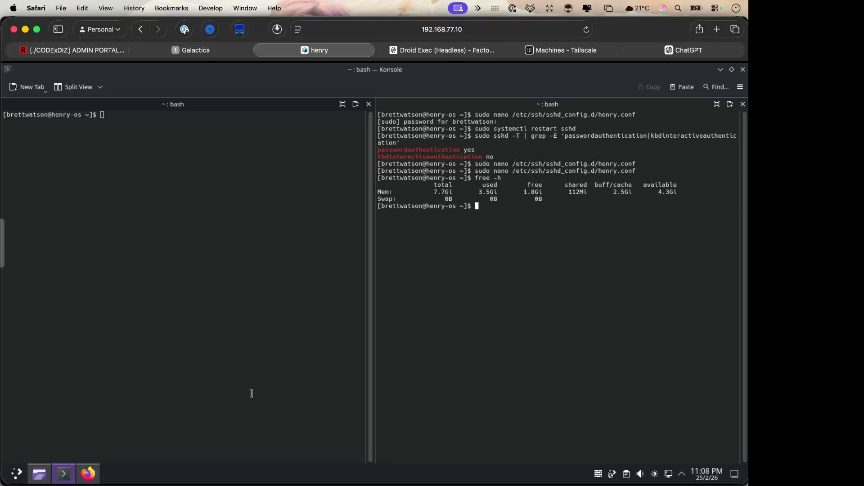
{"action": "left_click", "coordinate": [88, 474]}
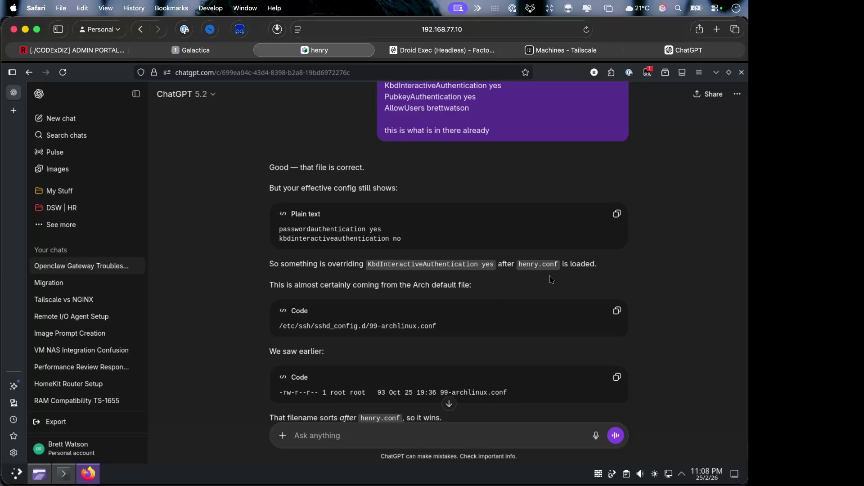
- Read the reply blaming 99-archlinux.conf and copy its sudo cat command for that file
{"action": "scroll", "coordinate": [554, 281], "scroll_direction": "down", "scroll_amount": 3}
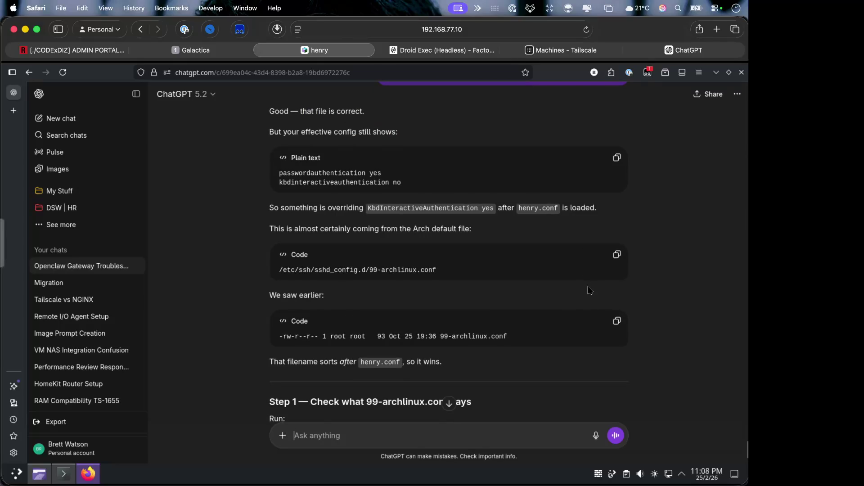
{"action": "scroll", "coordinate": [589, 290], "scroll_direction": "down", "scroll_amount": 5}
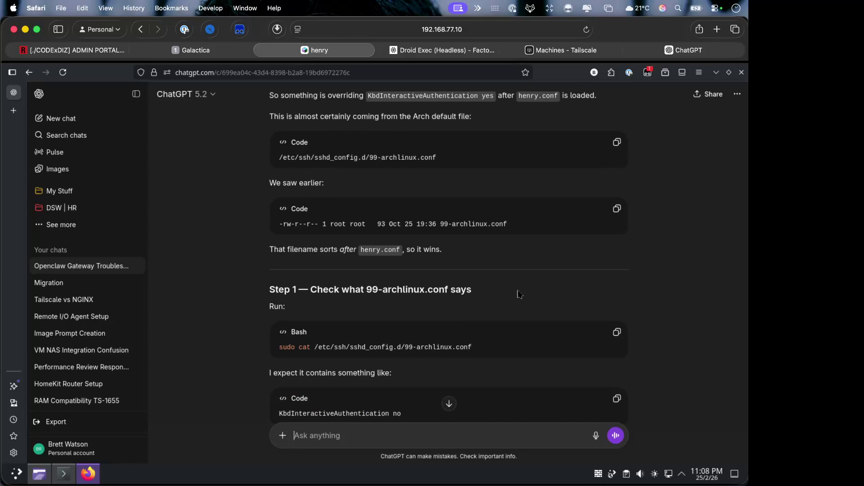
{"action": "scroll", "coordinate": [518, 293], "scroll_direction": "down", "scroll_amount": 7}
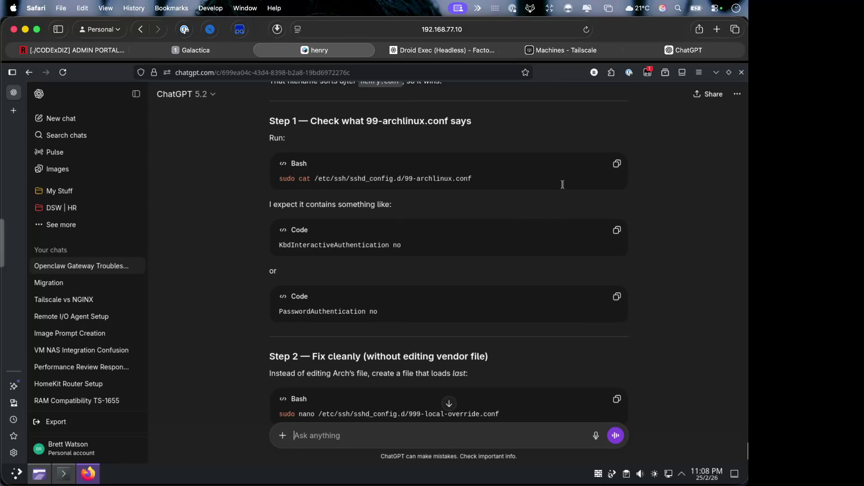
{"action": "left_click", "coordinate": [617, 165]}
- Print 99-archlinux.conf with sudo cat, revealing KbdInteractiveAuthentication no, and copy the output
{"action": "mouse_move", "coordinate": [74, 426]}
{"action": "left_click", "coordinate": [64, 475]}
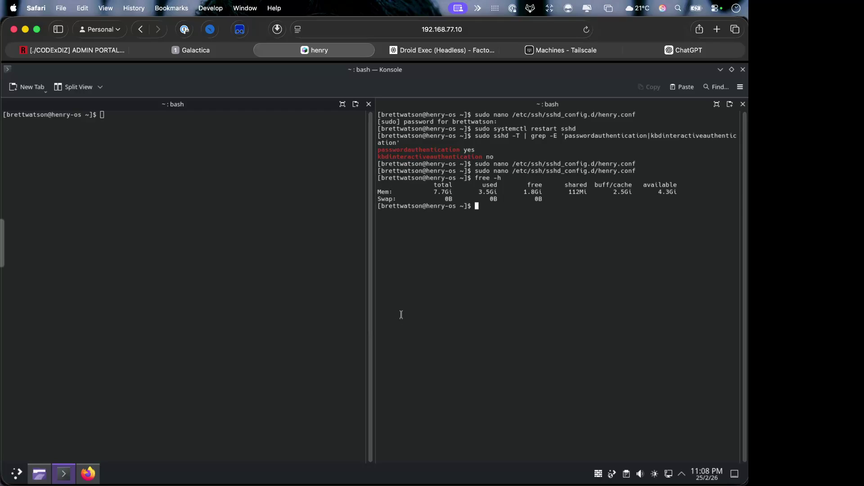
{"action": "key", "text": "ctrl+shift+v"}
{"action": "key", "text": "Return"}
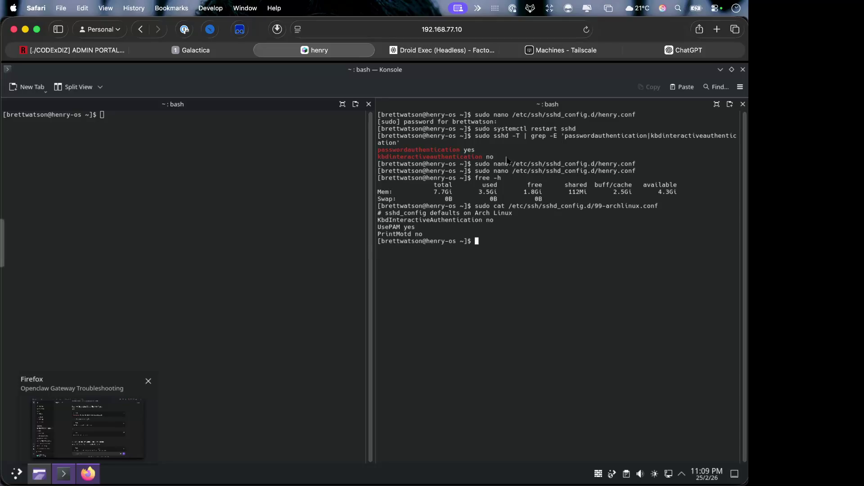
{"action": "mouse_move", "coordinate": [494, 241]}
{"action": "left_mouse_down"}
{"action": "mouse_move", "coordinate": [453, 220]}
{"action": "mouse_move", "coordinate": [380, 210]}
{"action": "left_mouse_up"}
{"action": "right_click", "coordinate": [411, 208]}
{"action": "left_click", "coordinate": [438, 217]}
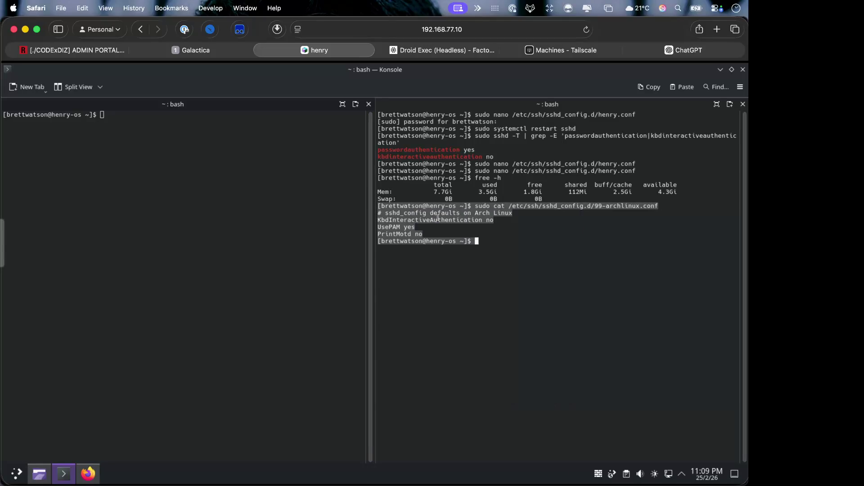
{"action": "left_click", "coordinate": [88, 474]}
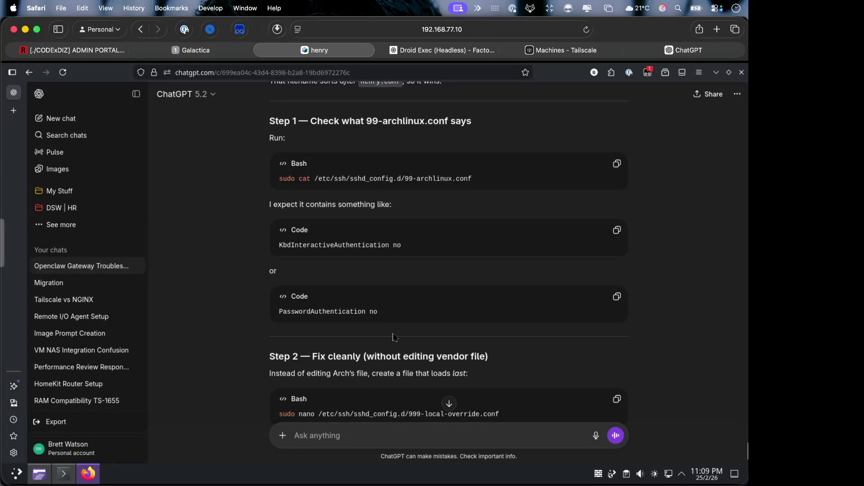
- Draft 'only one in there' with the pasted 99-archlinux.conf output and copy the override-file command
{"action": "scroll", "coordinate": [393, 337], "scroll_direction": "down", "scroll_amount": 6}
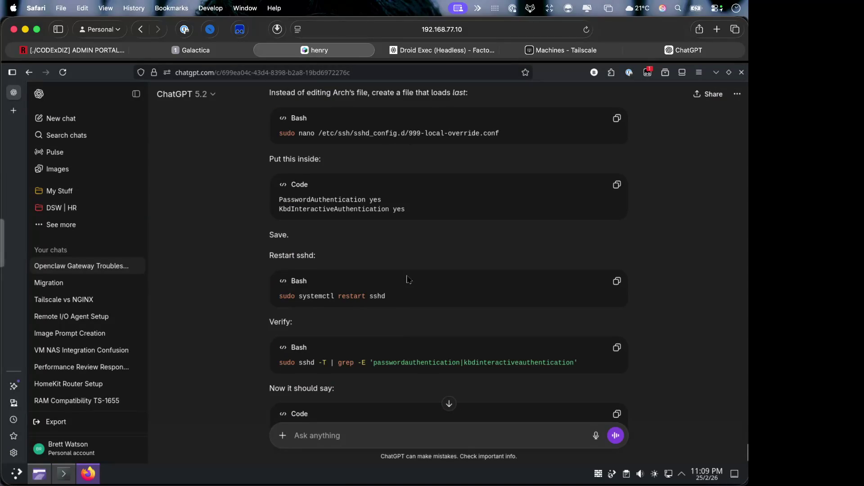
{"action": "left_click", "coordinate": [325, 437]}
{"action": "type", "text": "only"}
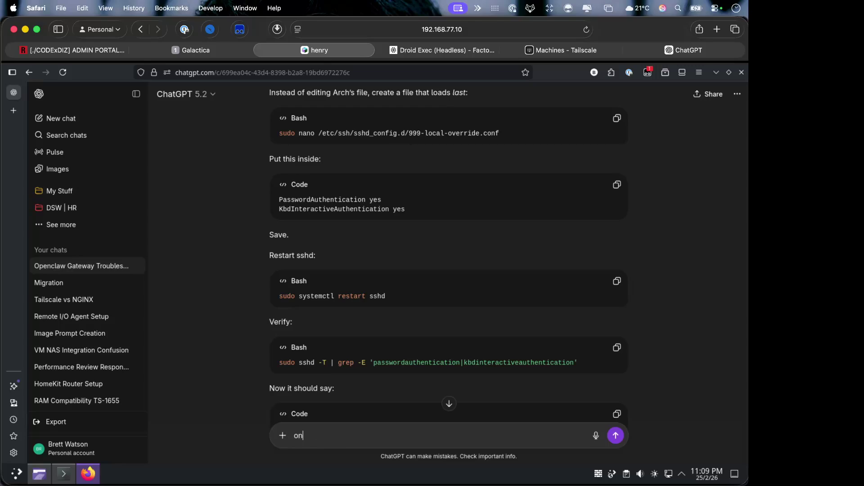
{"action": "type", "text": " one in ther"}
{"action": "type", "text": "e"}
{"action": "key", "text": "ctrl+v"}
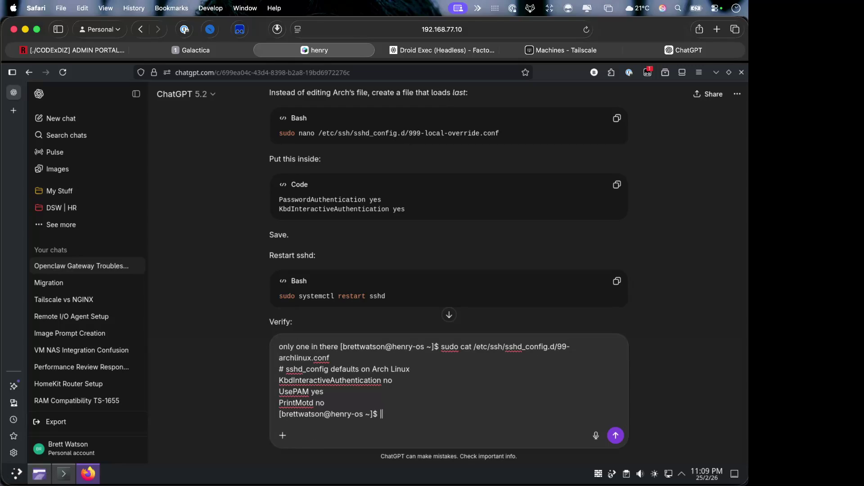
{"action": "left_click", "coordinate": [617, 118]}
{"action": "key", "text": "alt+Tab"}
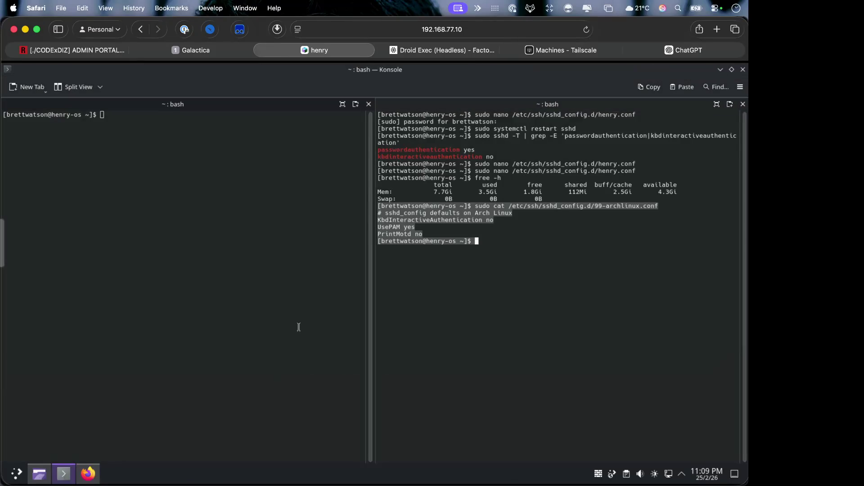
- Open 999-local-override.conf with sudo nano and exit without saving
{"action": "left_click", "coordinate": [452, 280]}
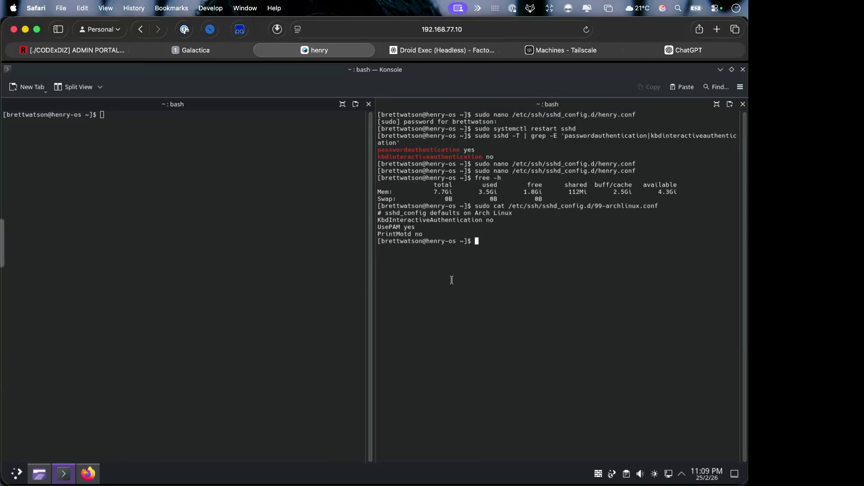
{"action": "key", "text": "ctrl+shift+v"}
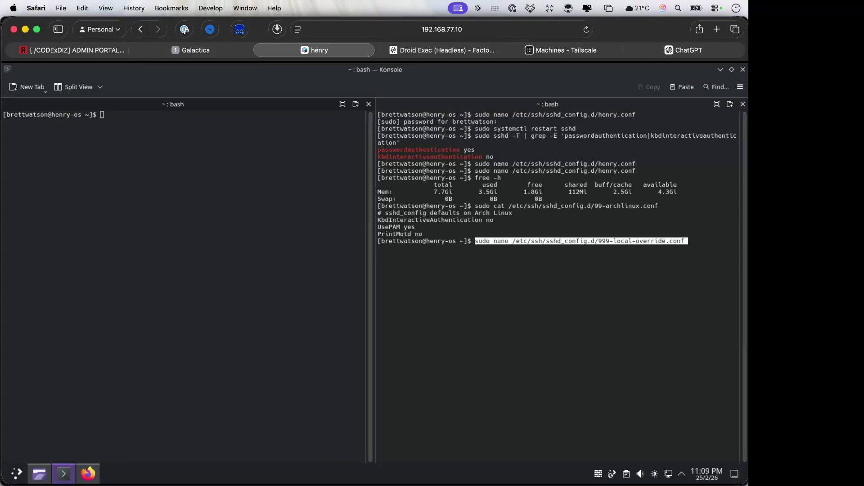
{"action": "key", "text": "Return"}
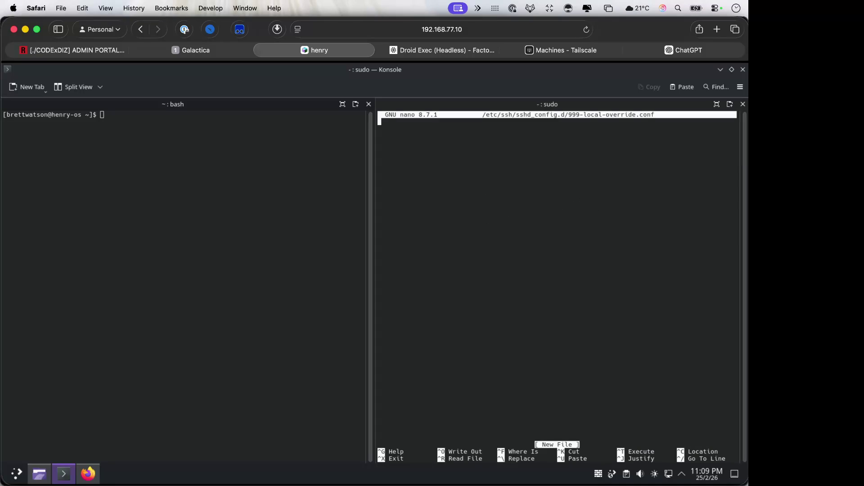
{"action": "key", "text": "ctrl+x"}
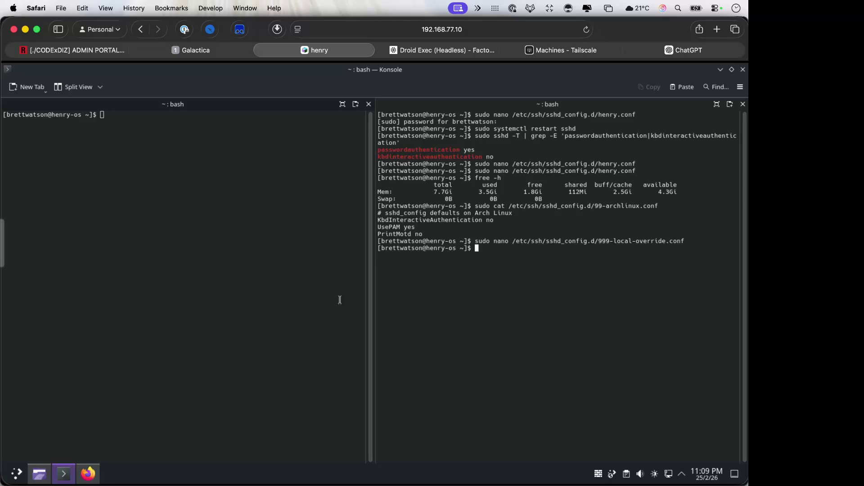
- Save PasswordAuthentication yes and KbdInteractiveAuthentication yes into 999-local-override.conf
{"action": "left_click", "coordinate": [88, 474]}
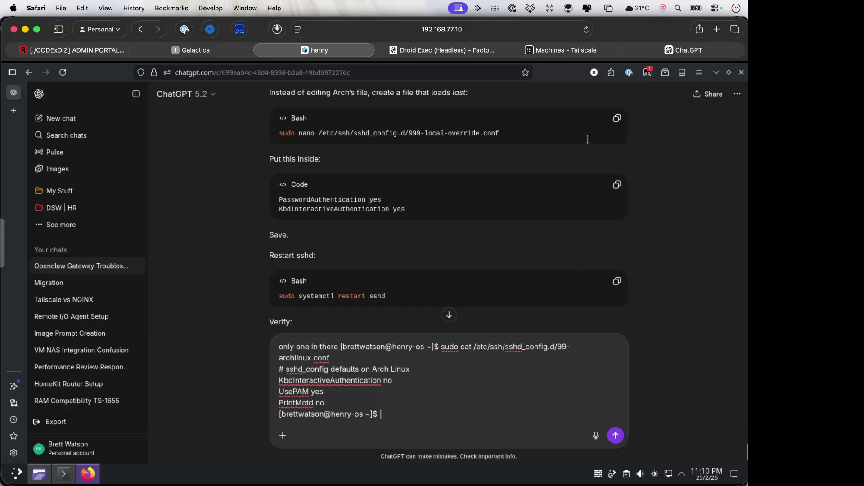
{"action": "left_click", "coordinate": [618, 119]}
{"action": "left_click", "coordinate": [618, 185]}
{"action": "left_click", "coordinate": [64, 473]}
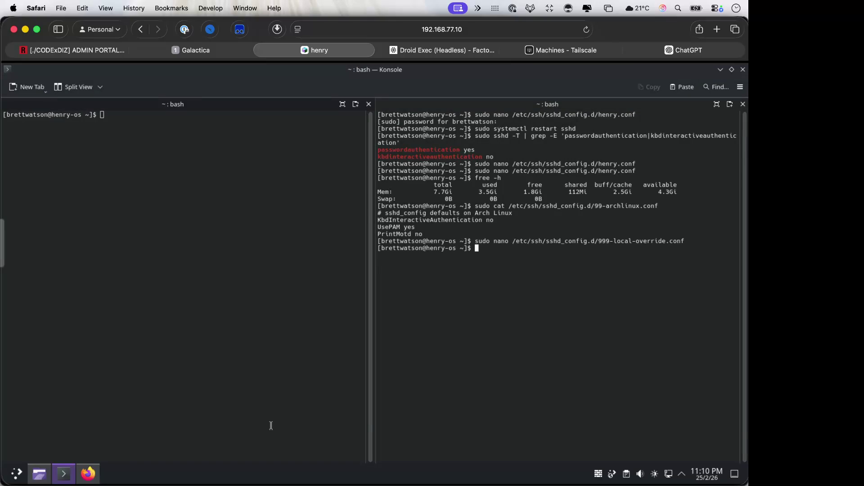
{"action": "key", "text": "Up"}
{"action": "key", "text": "Return"}
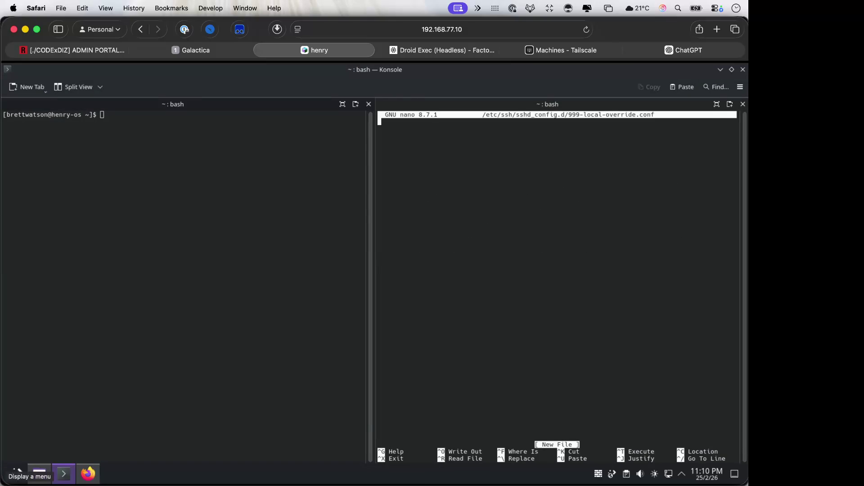
{"action": "key", "text": "ctrl+shift+v"}
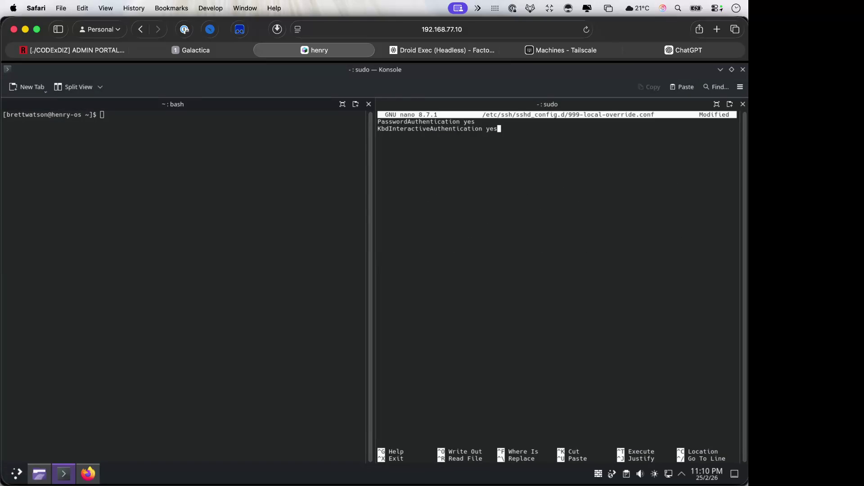
{"action": "key", "text": "ctrl+o"}
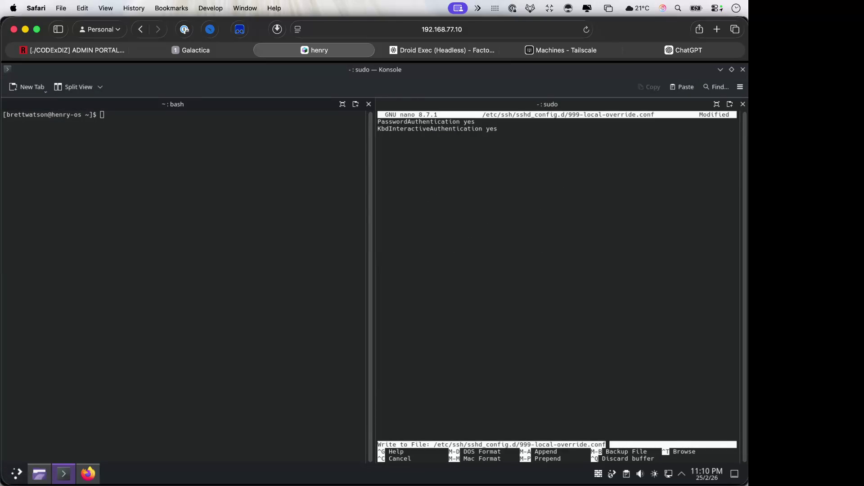
{"action": "key", "text": "Return"}
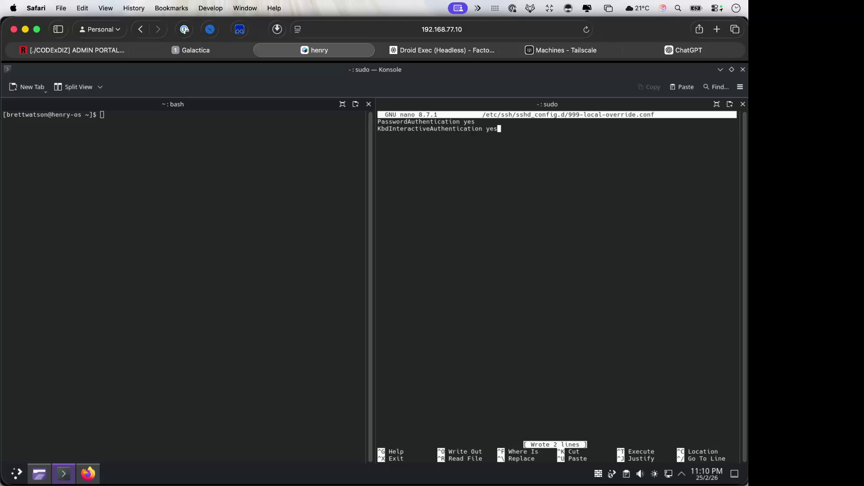
{"action": "key", "text": "ctrl+x"}
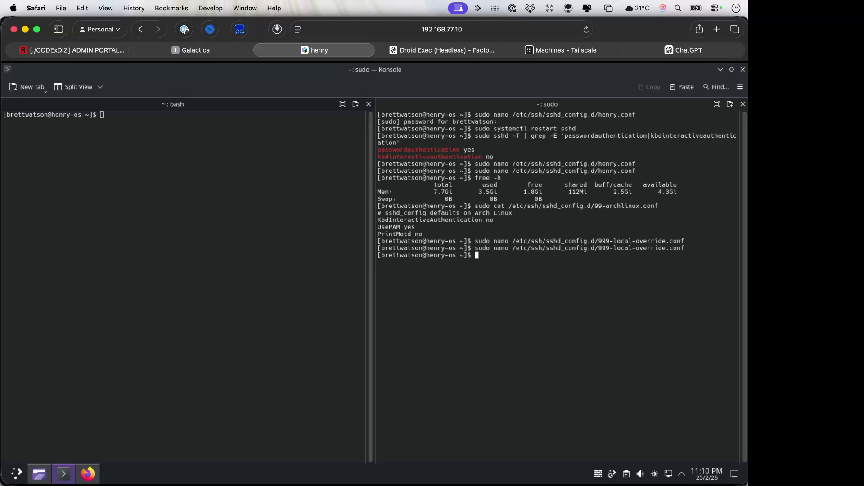
{"action": "key", "text": "Up"}
- Restart sshd twice and rerun the sshd -T check, still showing kbdinteractiveauthentication no
{"action": "key", "text": "Up"}
{"action": "key", "text": "Up"}
{"action": "key", "text": "Up"}
{"action": "key", "text": "Up"}
{"action": "key", "text": "Up"}
{"action": "key", "text": "Return"}
{"action": "key", "text": "Up"}
{"action": "key", "text": "Up"}
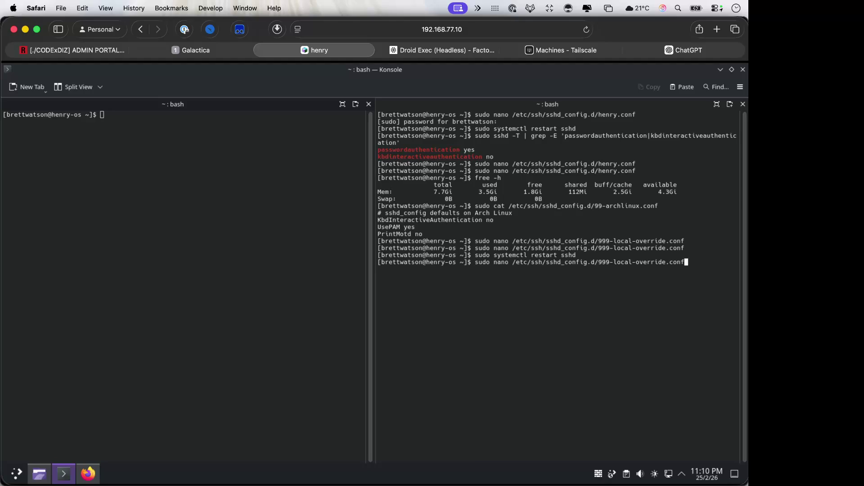
{"action": "key", "text": "Up"}
{"action": "key", "text": "Up"}
{"action": "key", "text": "Up"}
{"action": "key", "text": "Up"}
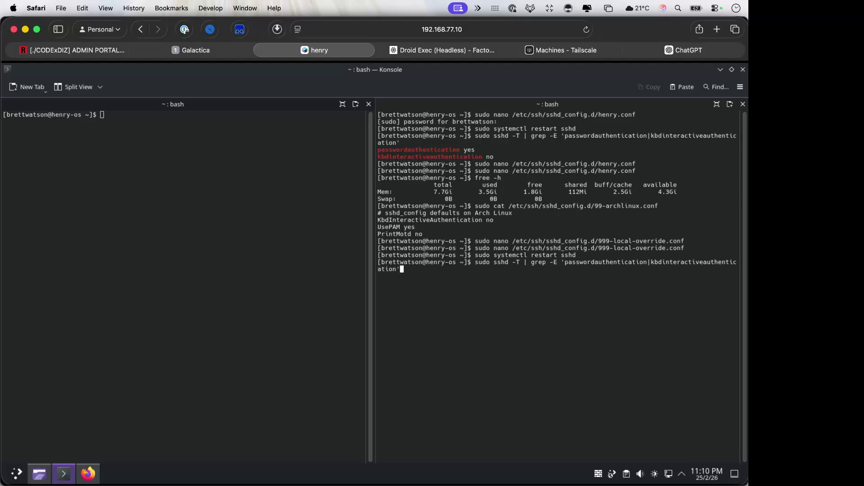
{"action": "key", "text": "Return"}
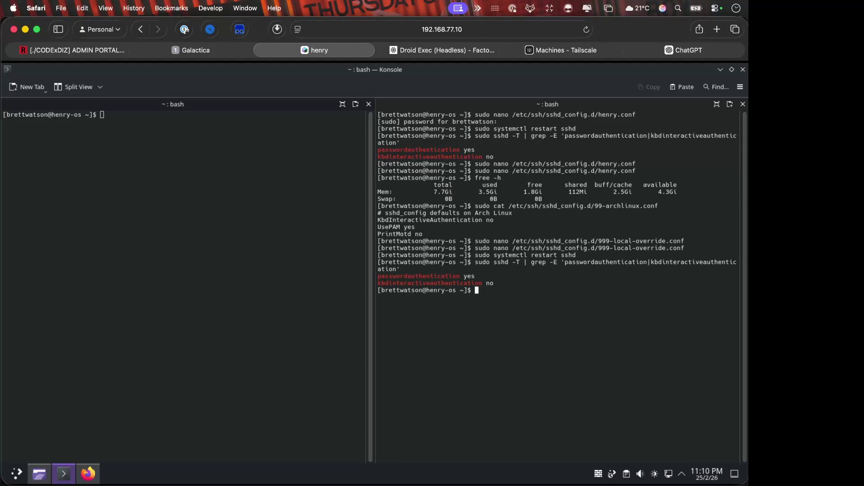
{"action": "key", "text": "Up"}
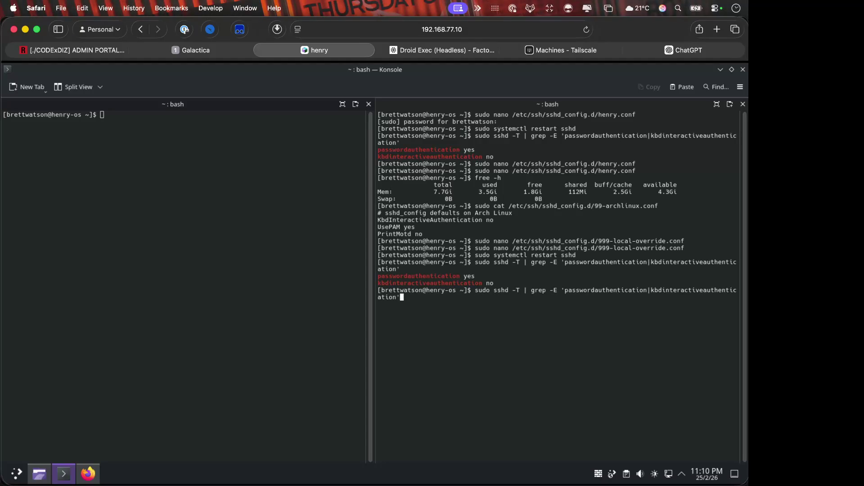
{"action": "key", "text": "Up"}
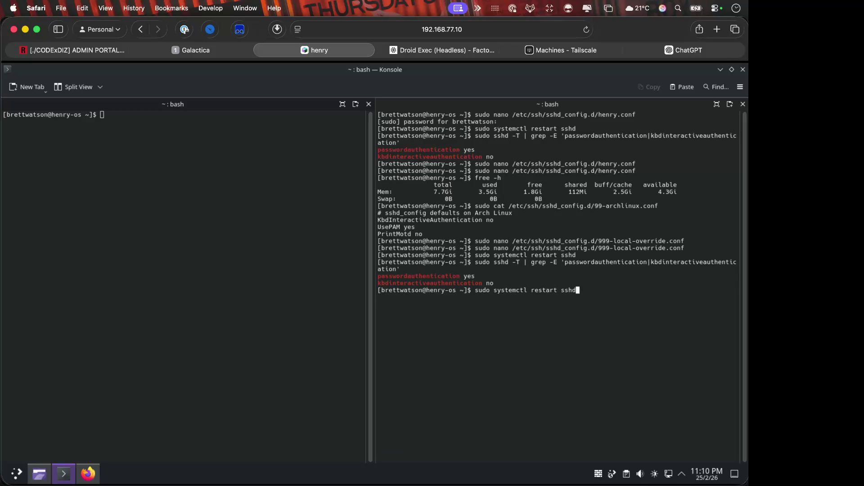
{"action": "key", "text": "Return"}
{"action": "key", "text": "Up"}
{"action": "key", "text": "Up"}
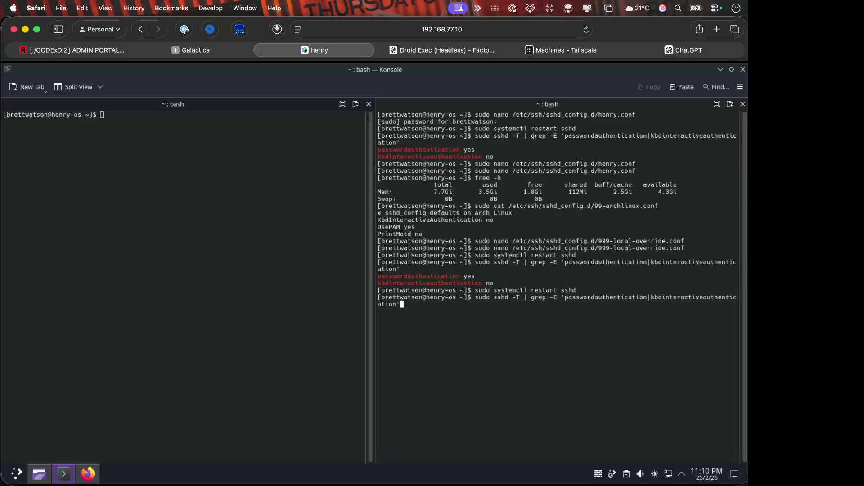
{"action": "key", "text": "Return"}
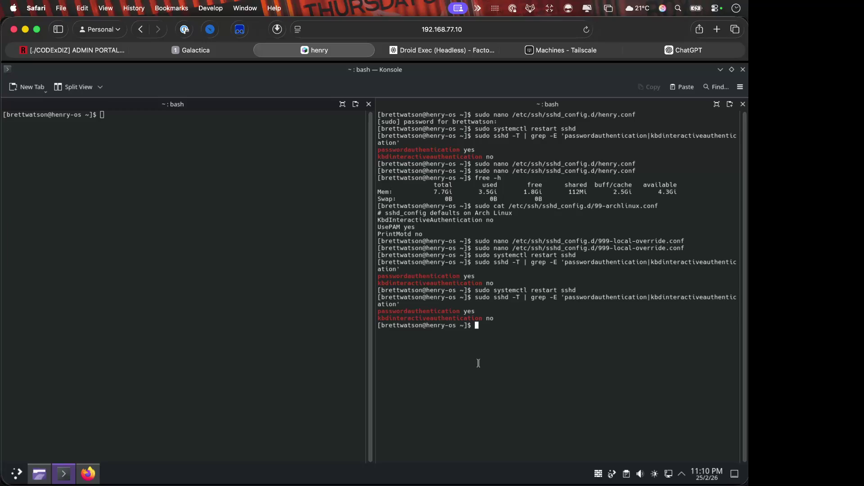
- Reopen 999-local-override.conf to confirm both yes lines, then close it
{"action": "key", "text": "Up"}
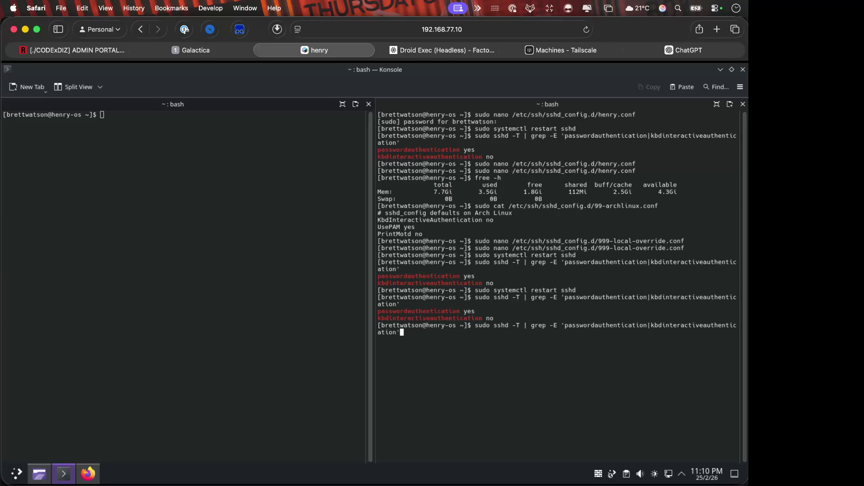
{"action": "key", "text": "Up"}
{"action": "key", "text": "Up"}
{"action": "key", "text": "Up"}
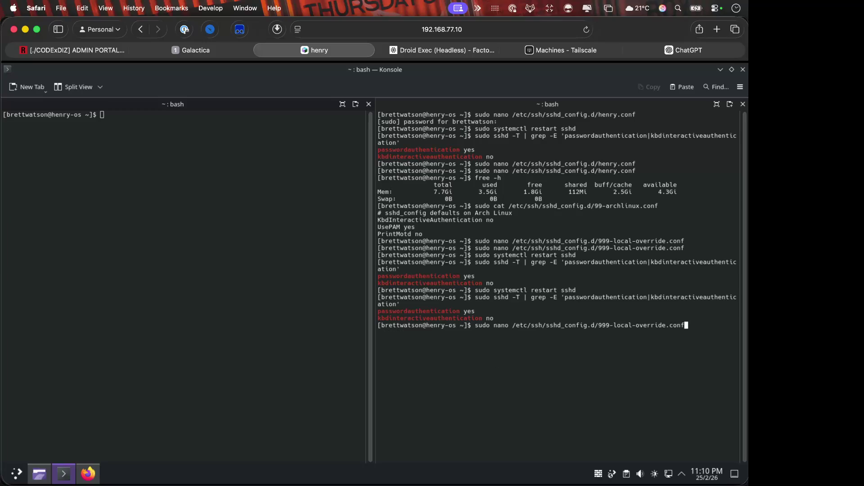
{"action": "key", "text": "Return"}
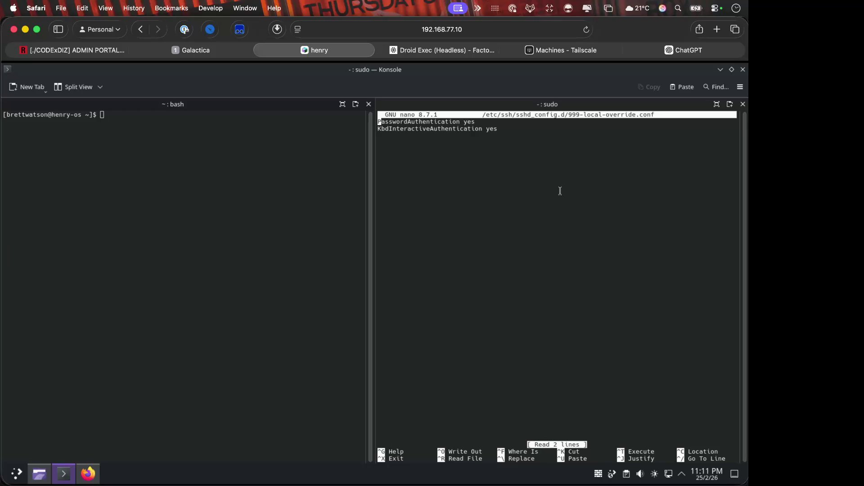
{"action": "key", "text": "ctrl+x"}
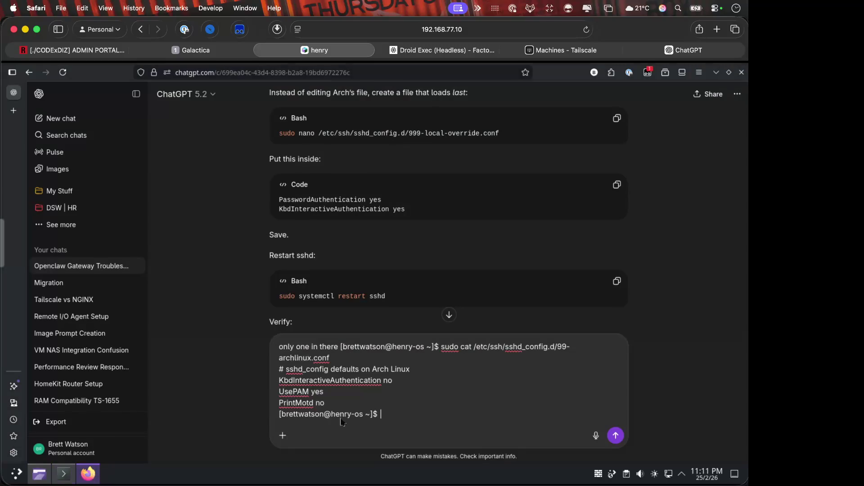
- Copy the latest sshd restart and check output from Konsole and send it to ChatGPT
{"action": "left_click", "coordinate": [65, 476]}
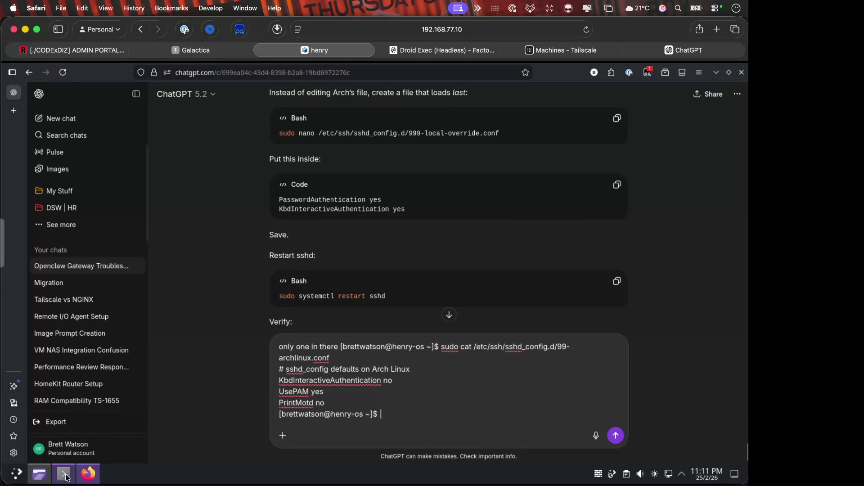
{"action": "left_click", "coordinate": [65, 476]}
{"action": "mouse_move", "coordinate": [501, 339]}
{"action": "left_mouse_down"}
{"action": "mouse_move", "coordinate": [378, 209]}
{"action": "mouse_move", "coordinate": [375, 177]}
{"action": "mouse_move", "coordinate": [378, 224]}
{"action": "mouse_move", "coordinate": [378, 206]}
{"action": "left_mouse_up"}
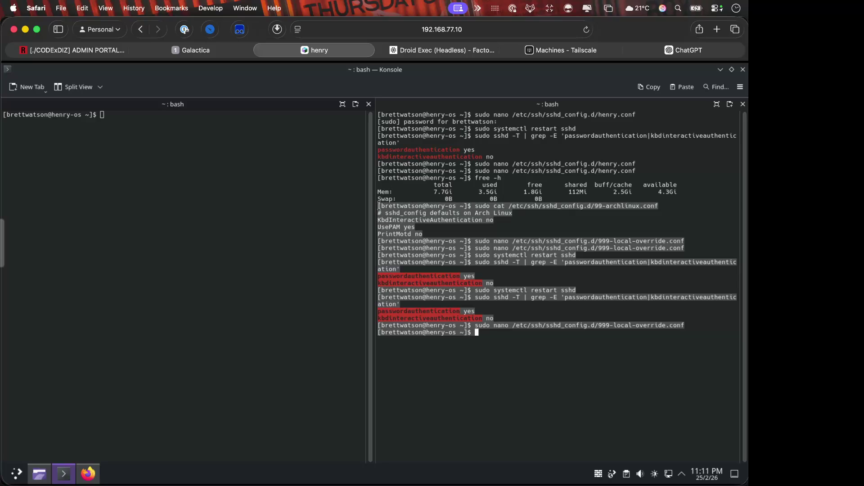
{"action": "right_click", "coordinate": [403, 223]}
{"action": "left_click", "coordinate": [434, 230]}
{"action": "right_click", "coordinate": [408, 243]}
{"action": "left_click", "coordinate": [425, 251]}
{"action": "left_click", "coordinate": [88, 474]}
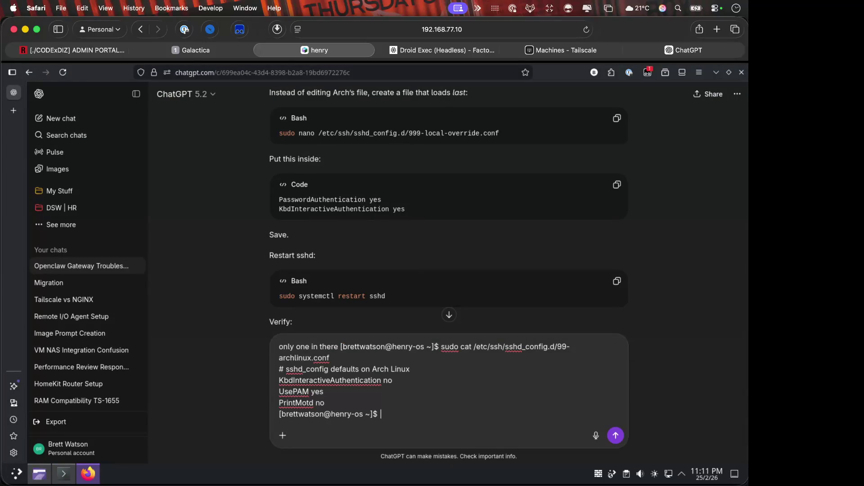
{"action": "key", "text": "ctrl+v"}
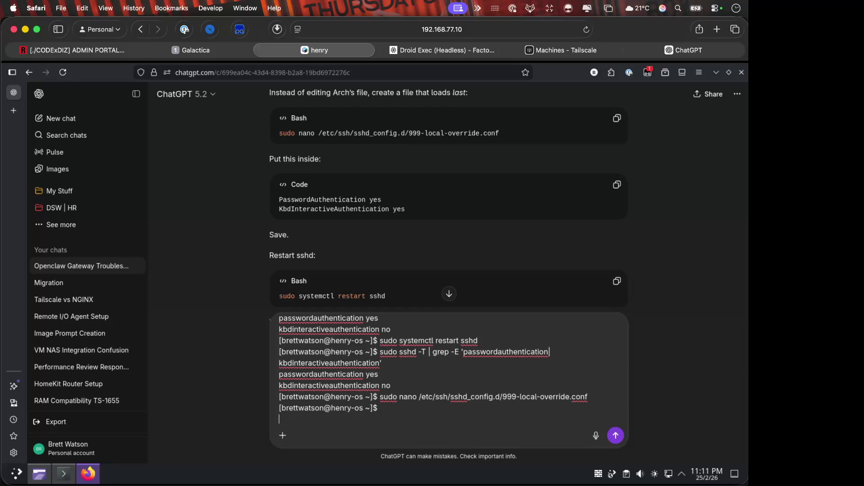
{"action": "key", "text": "Return"}
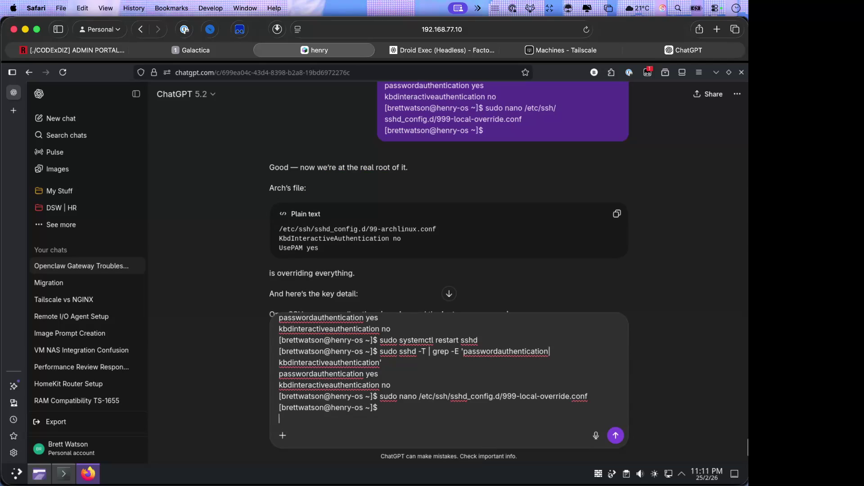
- Clear the leftover draft text and copy ChatGPT's suggested Include-line grep command
{"action": "key", "text": "super+a"}
{"action": "key", "text": "BackSpace"}
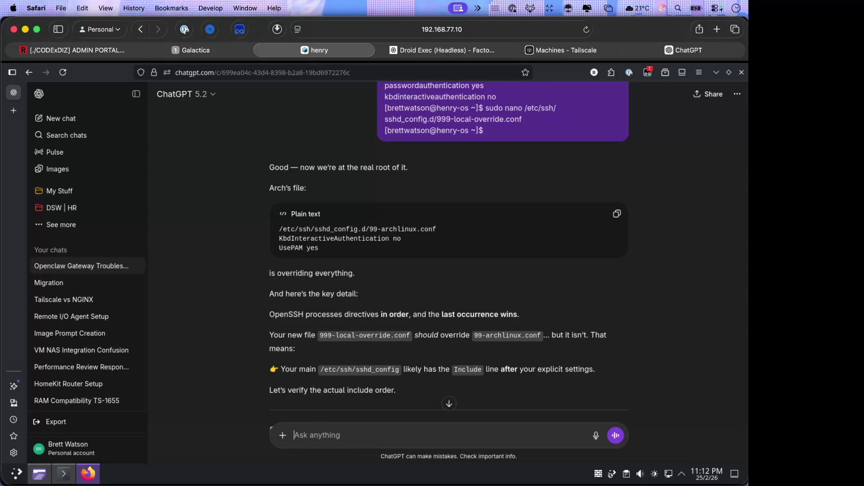
{"action": "scroll", "coordinate": [408, 399], "scroll_direction": "down", "scroll_amount": 5}
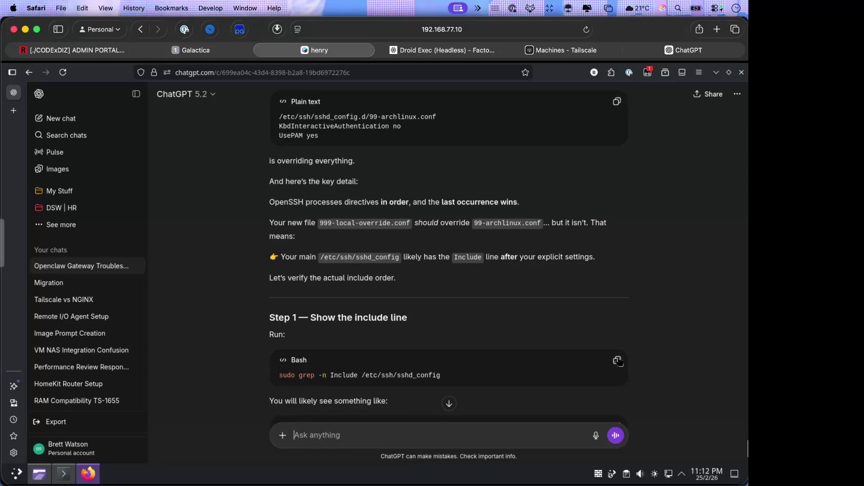
{"action": "left_click", "coordinate": [618, 361]}
{"action": "scroll", "coordinate": [508, 381], "scroll_direction": "down", "scroll_amount": 10}
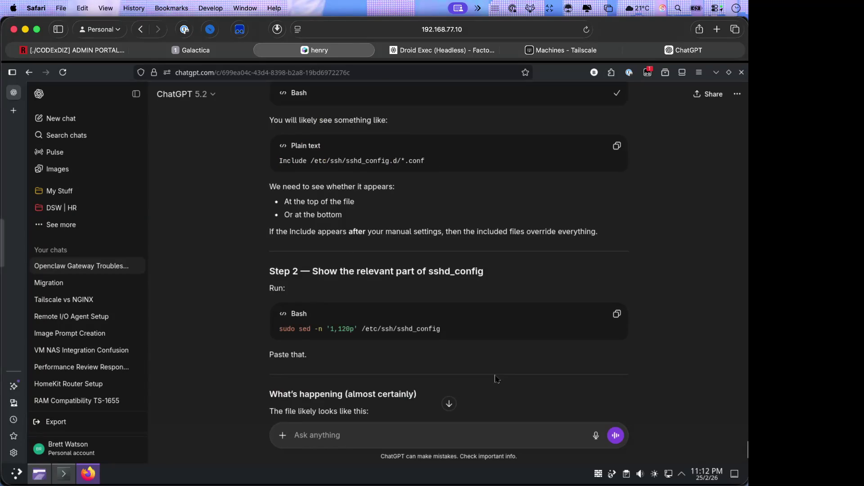
{"action": "left_click", "coordinate": [63, 473]}
- Run sudo grep -n Include /etc/ssh/sshd_config, showing Include on line 2, and copy the output
{"action": "left_click", "coordinate": [494, 387]}
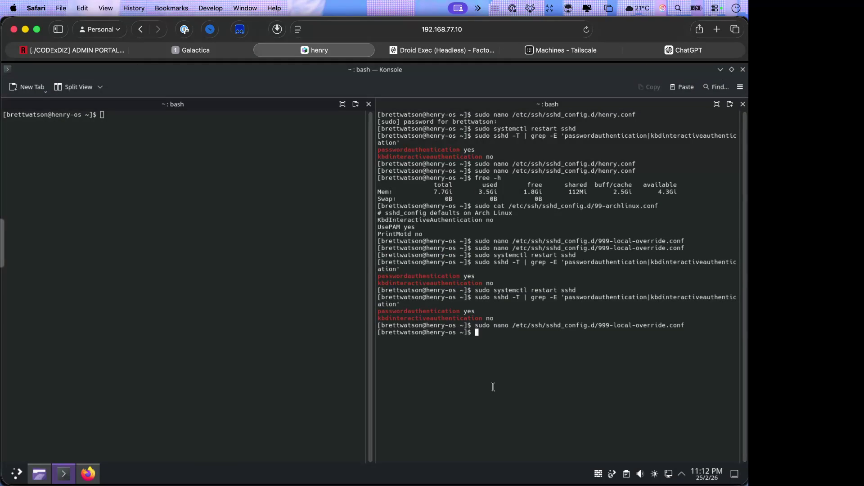
{"action": "key", "text": "ctrl+shift+v"}
{"action": "key", "text": "Return"}
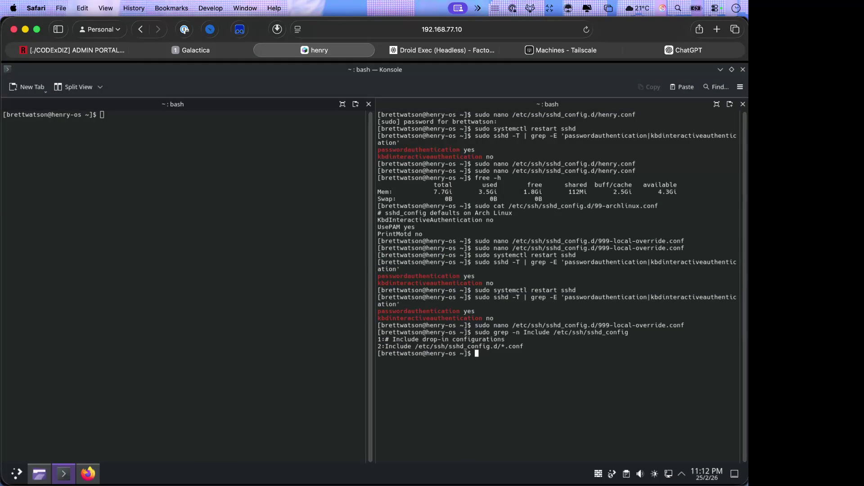
{"action": "left_click_drag", "start_coordinate": [505, 359], "coordinate": [381, 312]}
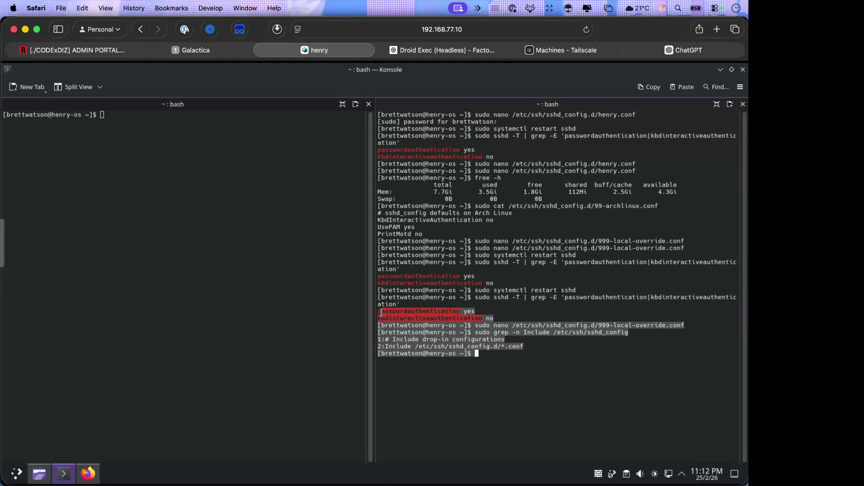
{"action": "right_click", "coordinate": [430, 335]}
{"action": "left_click", "coordinate": [462, 152]}
{"action": "left_click", "coordinate": [89, 473]}
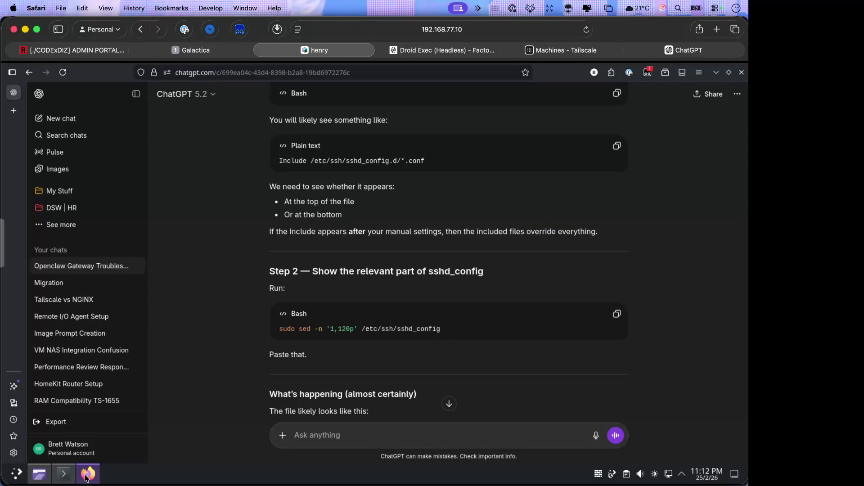
{"action": "left_click", "coordinate": [68, 476]}
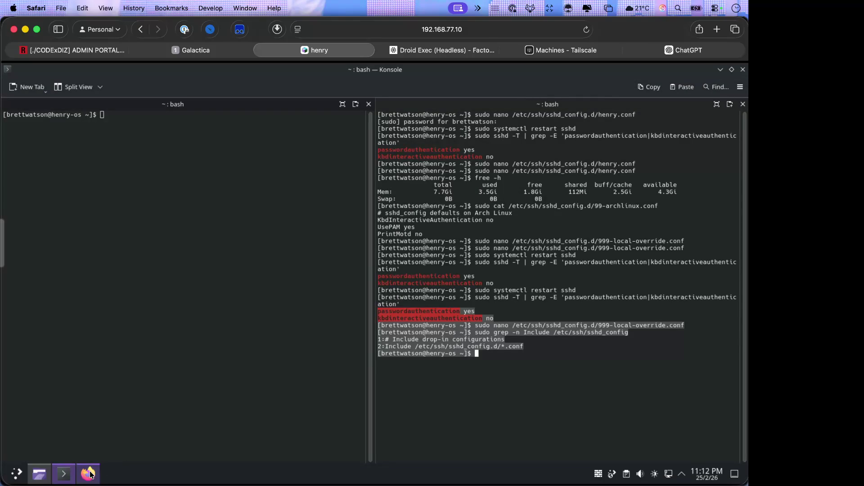
{"action": "left_click", "coordinate": [92, 474]}
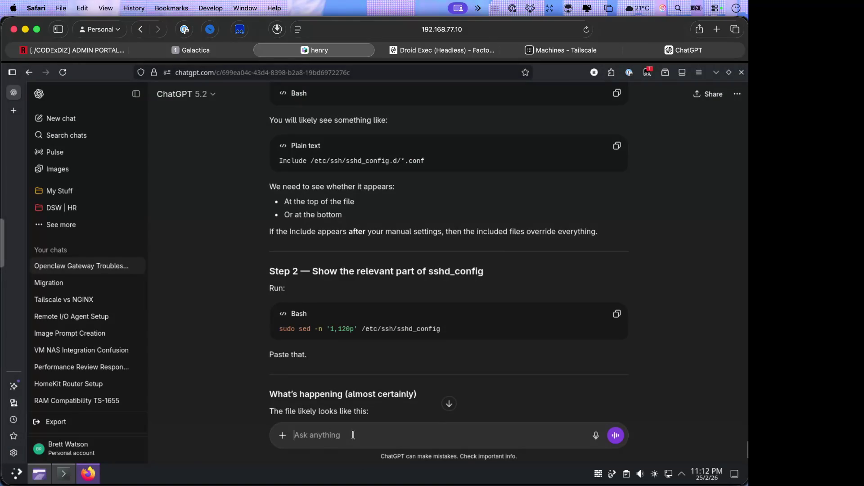
- Paste the Include check output and begin a note about the hours spent on SSH and RDP
{"action": "key", "text": "ctrl+v"}
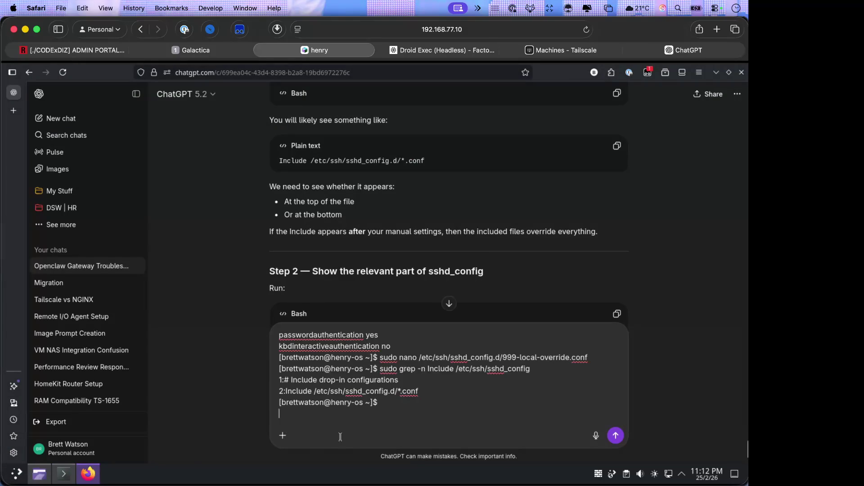
{"action": "type", "text": "by th"}
{"action": "type", "text": "e way this is fu"}
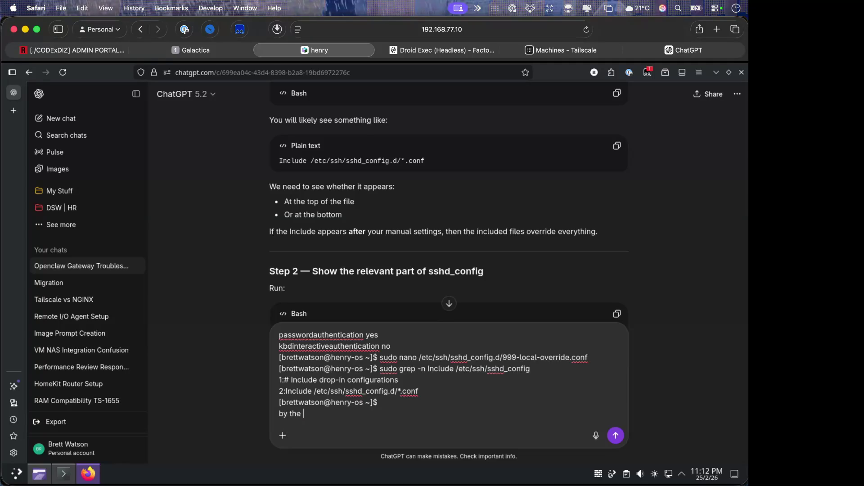
{"action": "type", "text": "cked "}
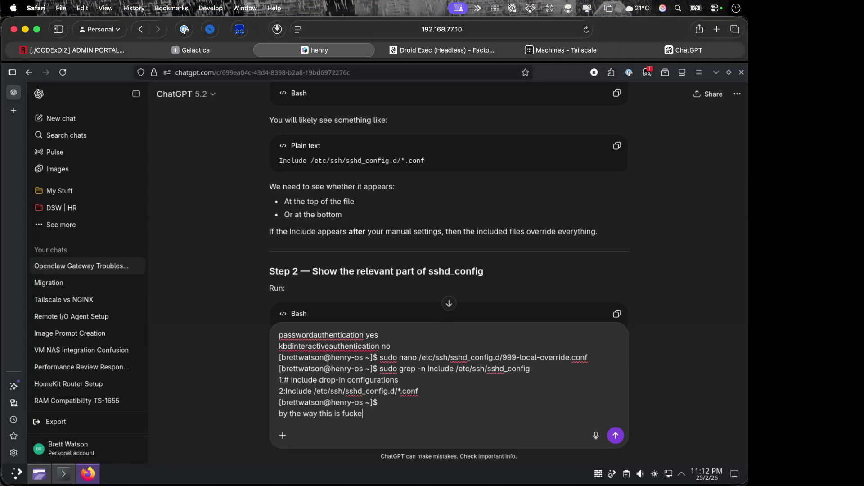
{"action": "type", "text": "hours on getting s"}
{"action": "type", "text": "sh "}
{"action": "type", "text": "and "}
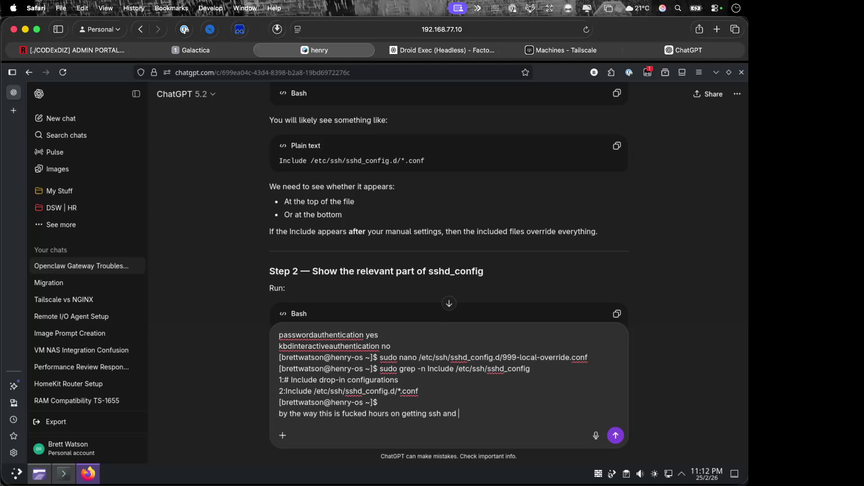
{"action": "type", "text": "RDP"}
{"action": "key", "text": "BackSpace"}
{"action": "type", "text": "to work which neither do by the way and still"}
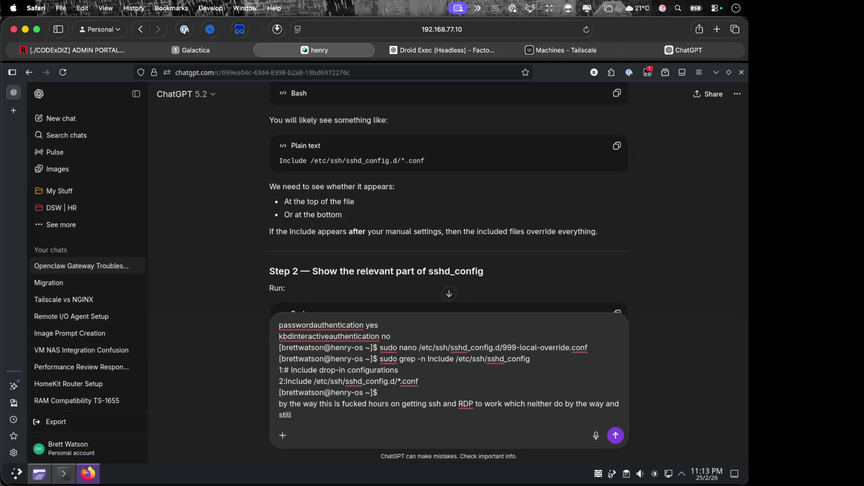
{"action": "type", "text": "not got the four agents up and running or checked the s"}
- Finish the complaint about sshd's many overriding config files and send the message
{"action": "key", "text": "BackSpace"}
{"action": "type", "text": "2nd vm to ev"}
{"action": "type", "text": "en see if it has "}
{"action": "type", "text": "a ode version "}
{"action": "type", "text": "problem."}
{"action": "type", "text": "ike why the hell "}
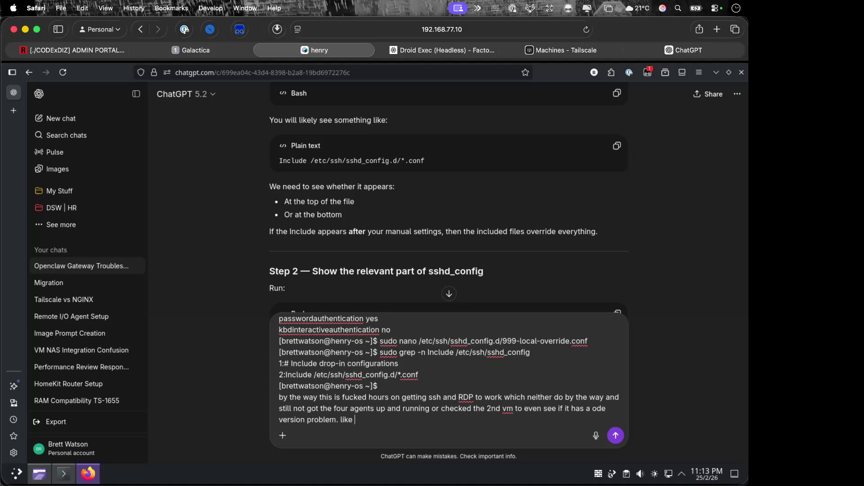
{"action": "type", "text": "isnt there a tu"}
{"action": "type", "text": "rn on ssh to"}
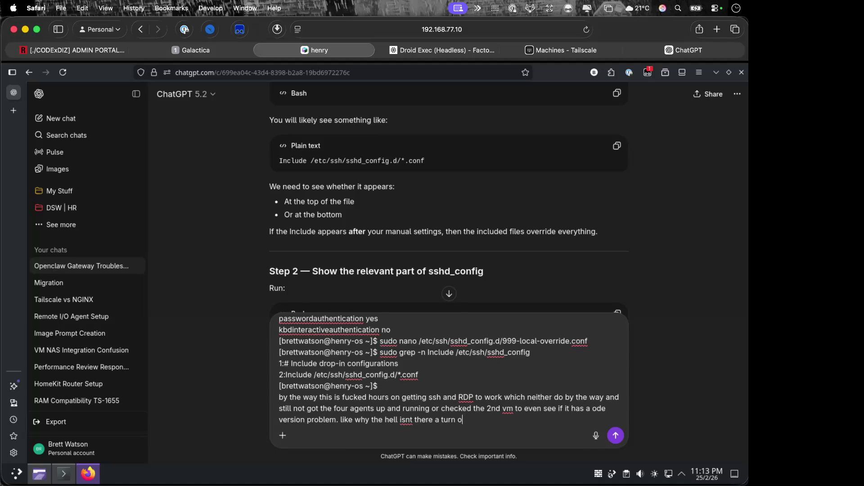
{"action": "type", "text": "ggle in"}
{"action": "type", "text": "system settings."}
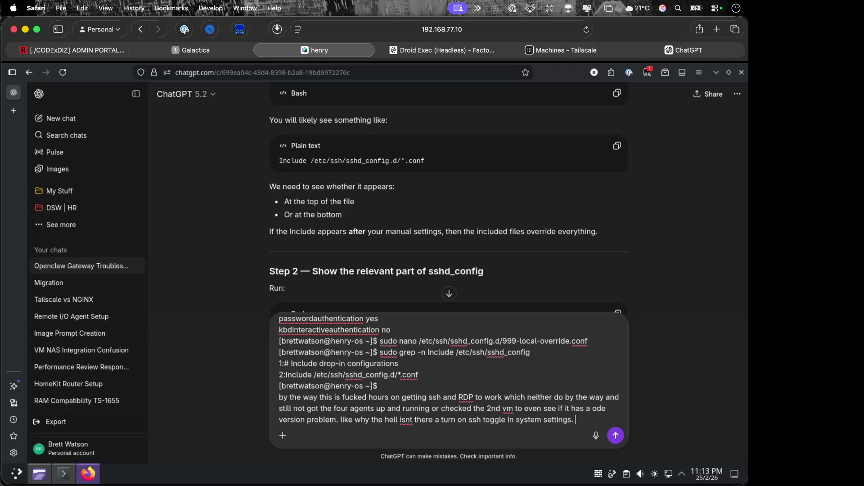
{"action": "type", "text": " or at least th"}
{"action": "type", "text": "at added "}
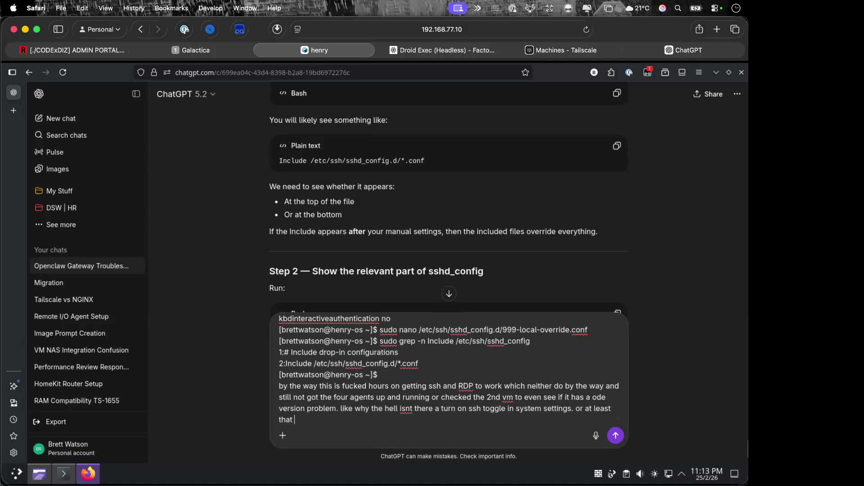
{"action": "type", "text": "after"}
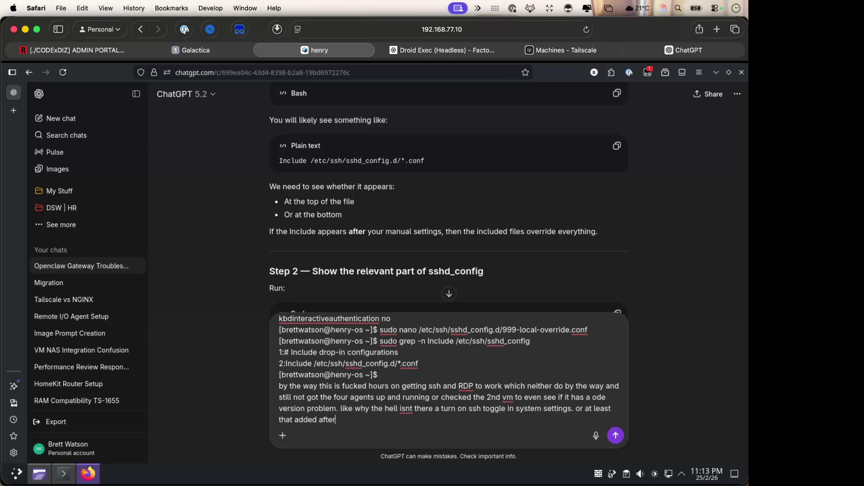
{"action": "type", "text": " you pacman o"}
{"action": "type", "text": "penssh.. "}
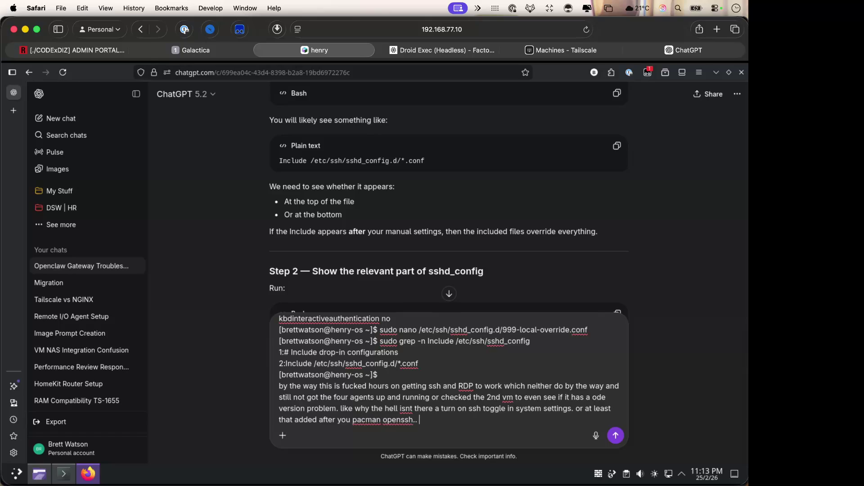
{"action": "type", "text": "why do t"}
{"action": "type", "text": "hey say li"}
{"action": "type", "text": "ets hasve 8 conf"}
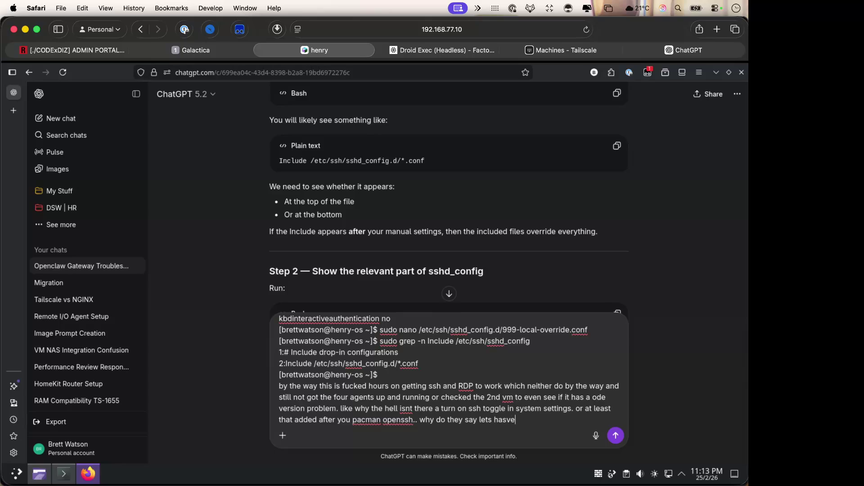
{"action": "type", "text": "ig files and e"}
{"action": "type", "text": "ach one can say di"}
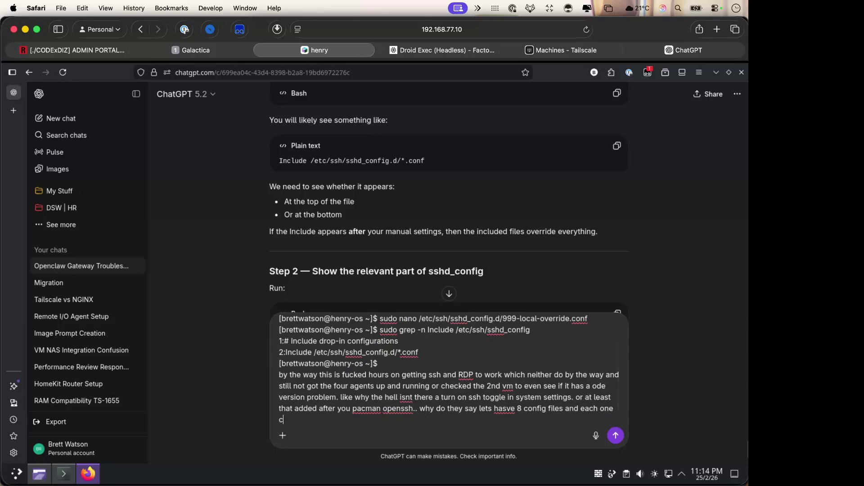
{"action": "type", "text": "ddf"}
{"action": "key", "text": "BackSpace"}
{"action": "key", "text": "BackSpace"}
{"action": "key", "text": "BackSpace"}
{"action": "type", "text": "fferent things and "}
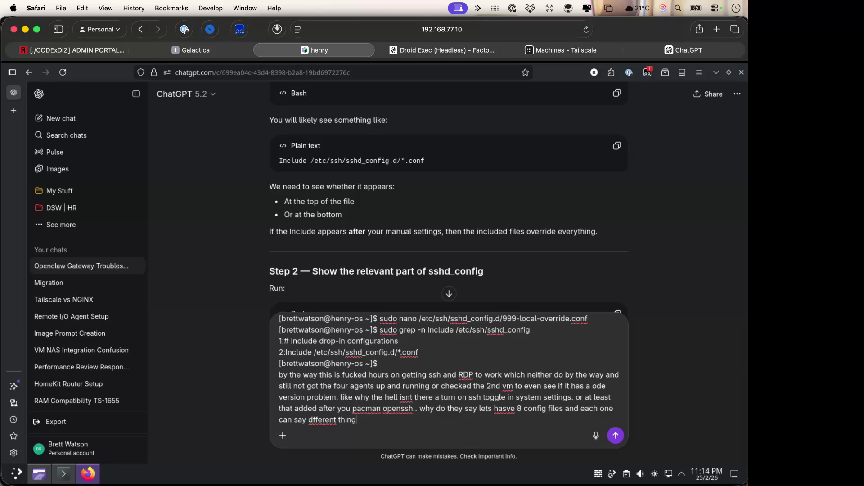
{"action": "type", "text": "dont worry "}
{"action": "type", "text": "if you have the same setting utp"}
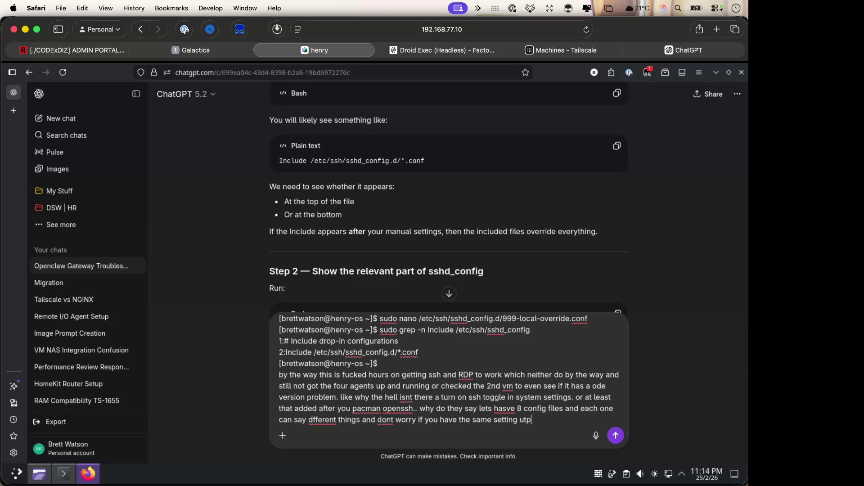
{"action": "key", "text": "BackSpace"}
{"action": "key", "text": "BackSpace"}
{"action": "key", "text": "BackSpace"}
{"action": "type", "text": "multi"}
{"action": "type", "text": "ple times well "}
{"action": "type", "text": "just fo what the last"}
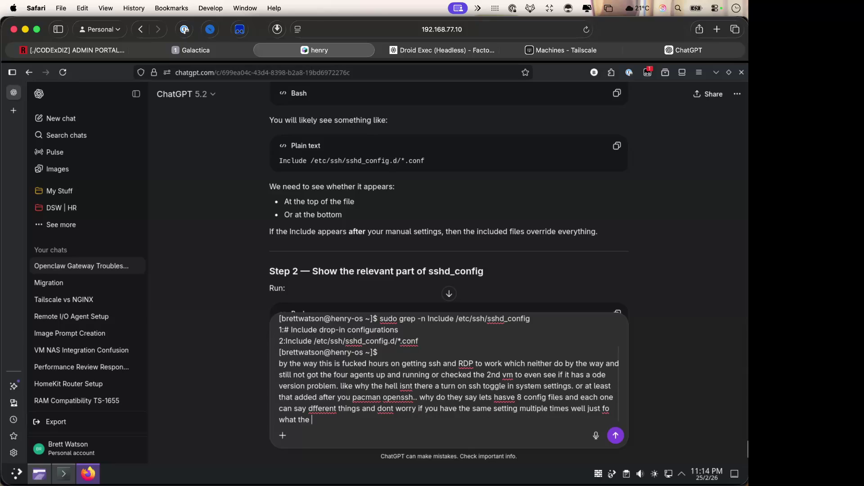
{"action": "type", "text": " one we rea"}
{"action": "type", "text": "d says.. i m"}
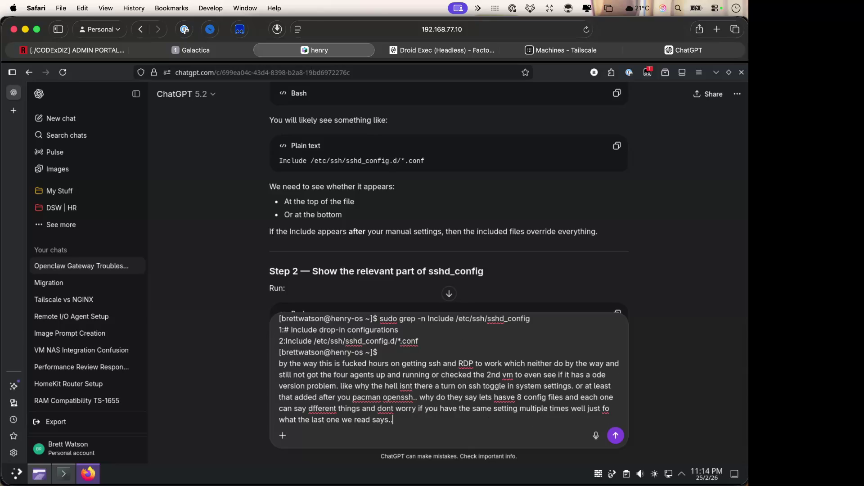
{"action": "type", "text": "ean i get it. but"}
{"action": "type", "text": " jesus"}
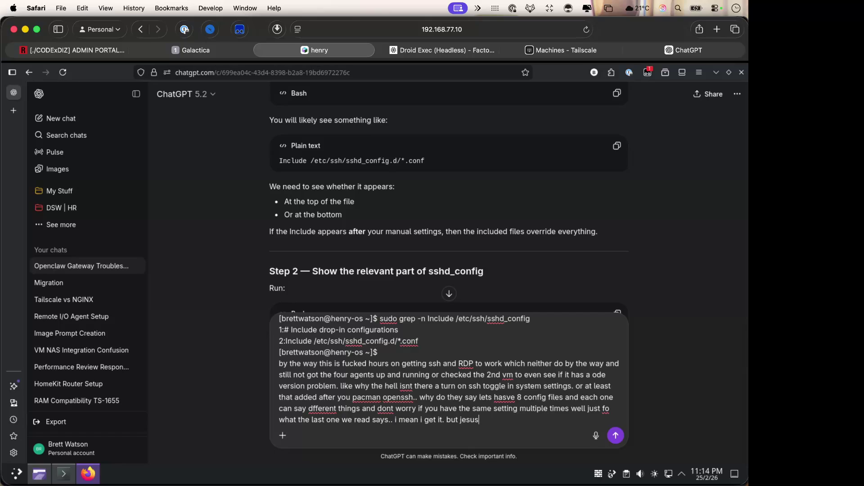
{"action": "key", "text": "Return"}
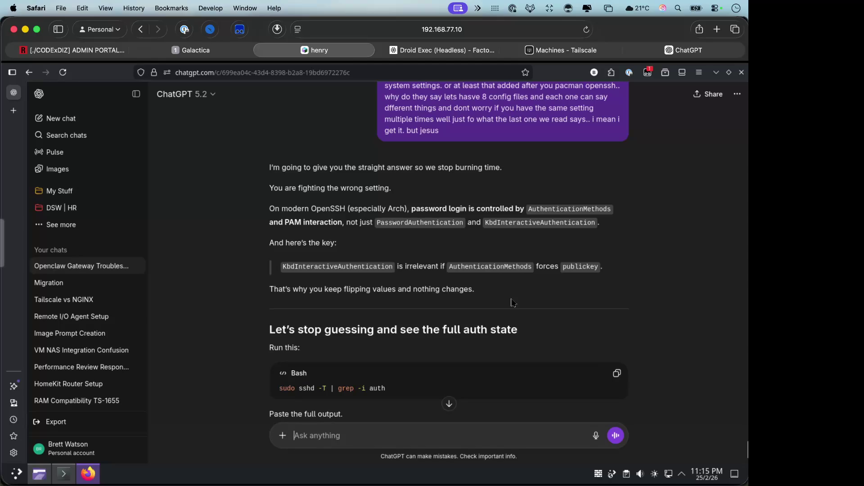
- Scroll through ChatGPT's reply to the 'Let's stop guessing' sudo sshd -T | grep -i auth block
{"action": "scroll", "coordinate": [511, 298], "scroll_direction": "down", "scroll_amount": 3}
{"action": "scroll", "coordinate": [512, 299], "scroll_direction": "down", "scroll_amount": 5}
{"action": "scroll", "coordinate": [513, 303], "scroll_direction": "up", "scroll_amount": 10}
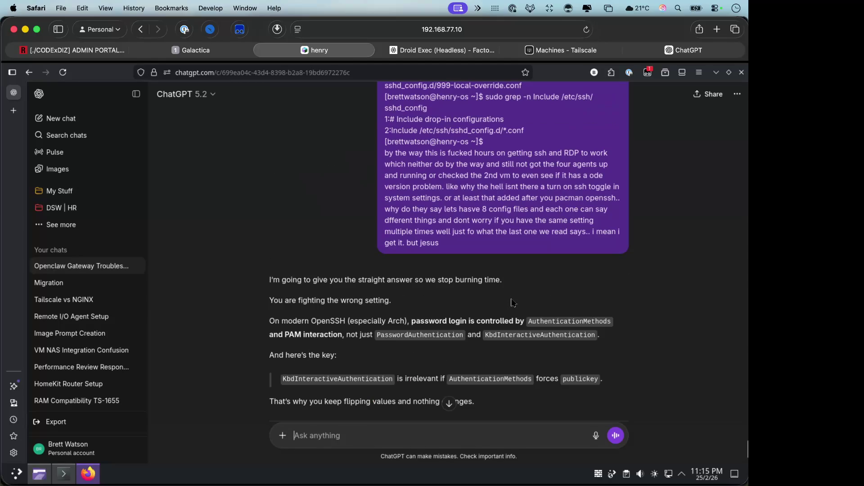
{"action": "scroll", "coordinate": [513, 302], "scroll_direction": "down", "scroll_amount": 2}
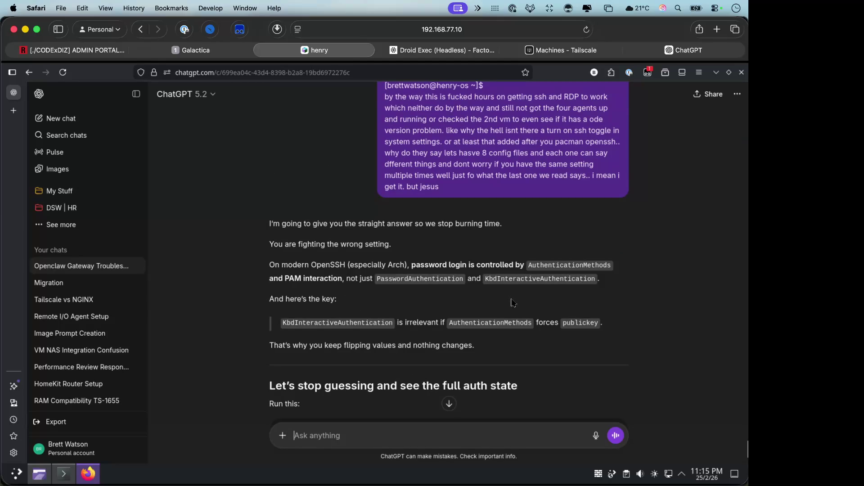
{"action": "scroll", "coordinate": [513, 303], "scroll_direction": "down", "scroll_amount": 4}
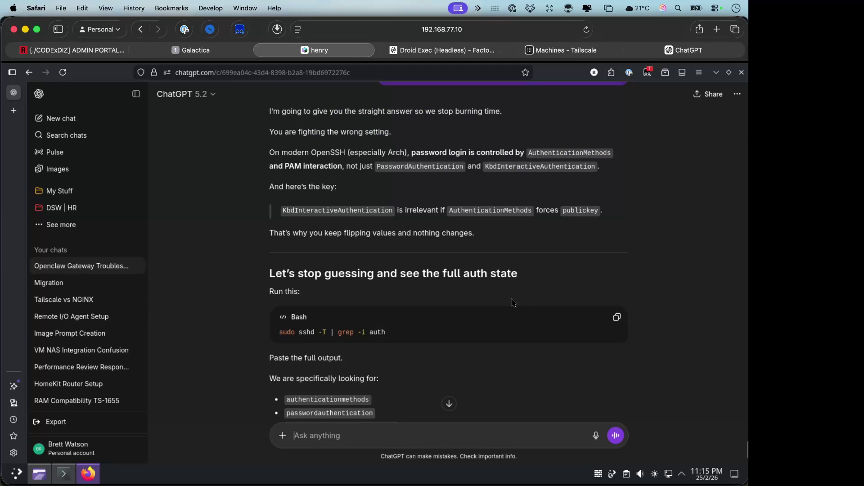
- Run sudo sshd -T | grep -i auth on henry-os and copy the printed auth settings
{"action": "left_click", "coordinate": [617, 318]}
{"action": "left_click", "coordinate": [64, 474]}
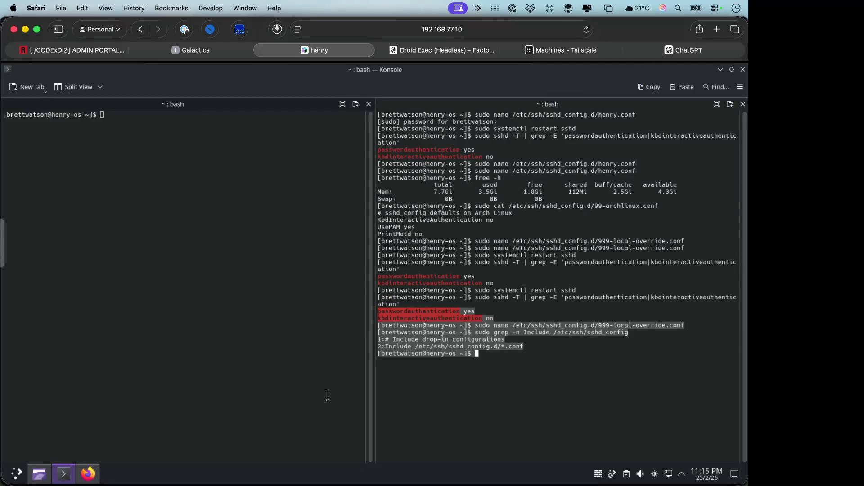
{"action": "key", "text": "ctrl+shift+v"}
{"action": "key", "text": "Return"}
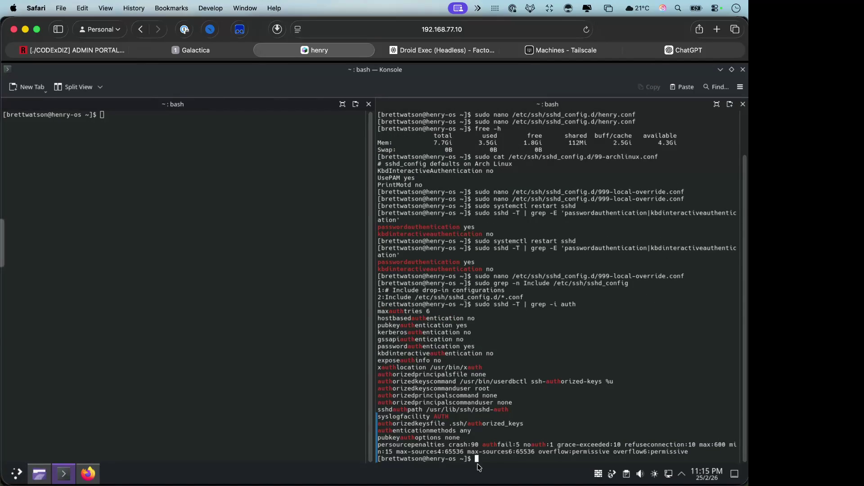
{"action": "mouse_move", "coordinate": [492, 455]}
{"action": "left_mouse_down"}
{"action": "mouse_move", "coordinate": [380, 346]}
{"action": "mouse_move", "coordinate": [370, 283]}
{"action": "left_mouse_up"}
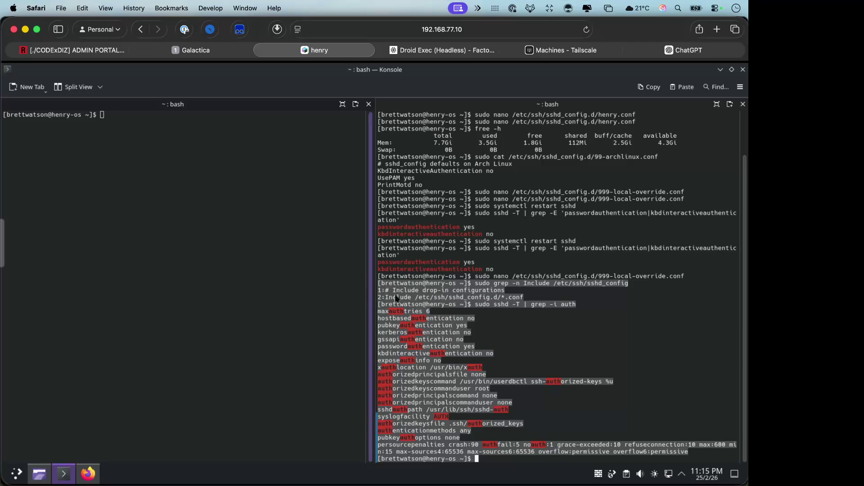
{"action": "right_click", "coordinate": [456, 321]}
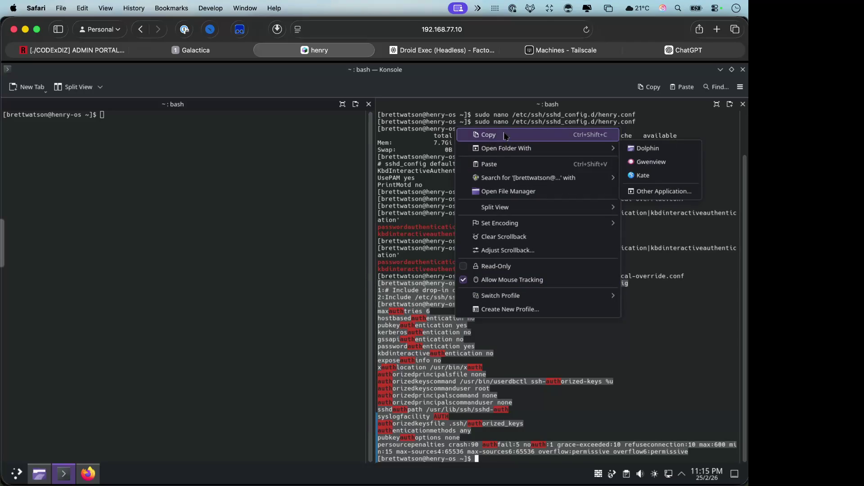
{"action": "left_click", "coordinate": [488, 135]}
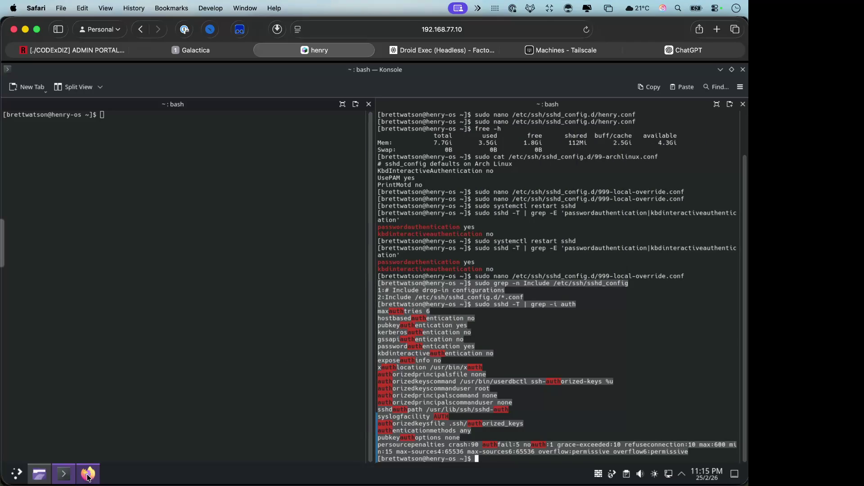
{"action": "left_click", "coordinate": [88, 474]}
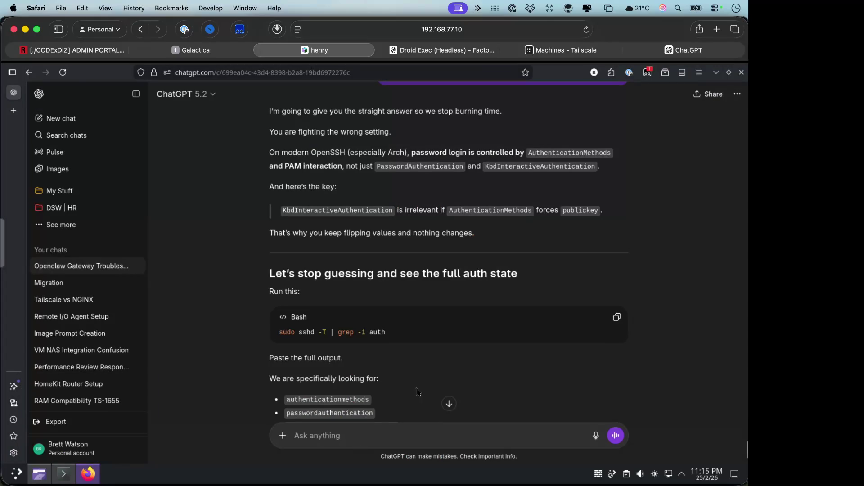
- Paste the sshd -T auth output into the ChatGPT message box
{"action": "scroll", "coordinate": [417, 392], "scroll_direction": "down", "scroll_amount": 6}
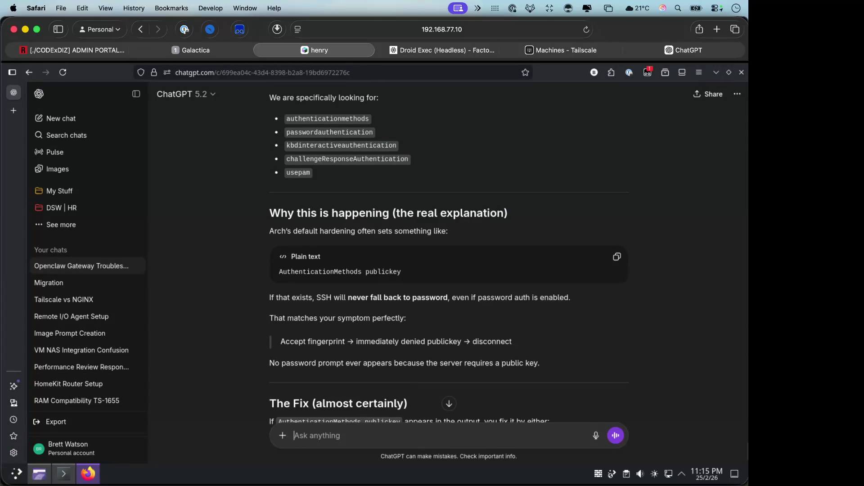
{"action": "key", "text": "ctrl+v"}
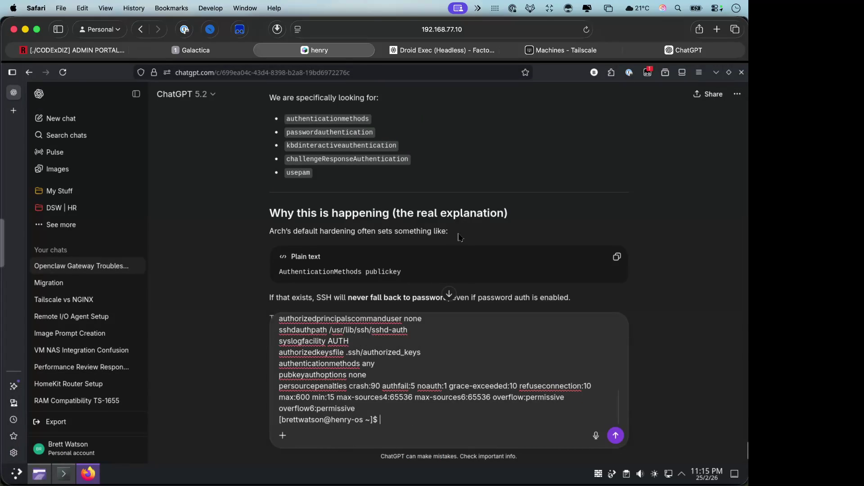
{"action": "scroll", "coordinate": [459, 237], "scroll_direction": "down", "scroll_amount": 5}
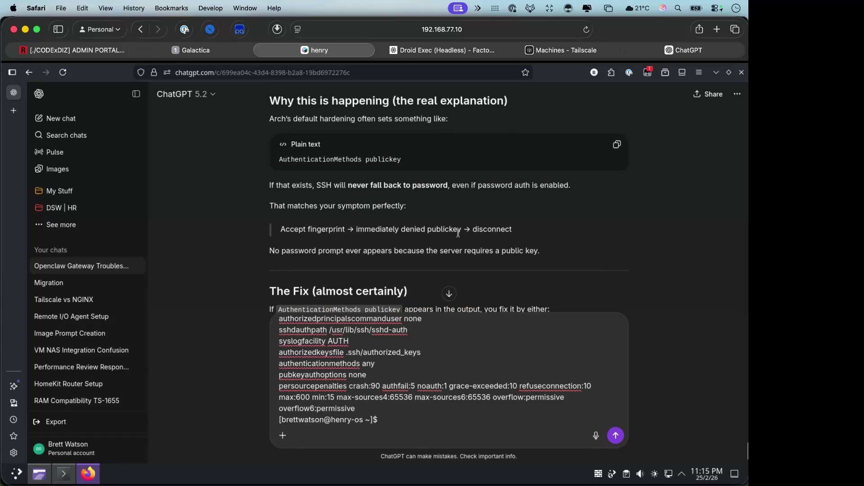
{"action": "scroll", "coordinate": [459, 233], "scroll_direction": "down", "scroll_amount": 5}
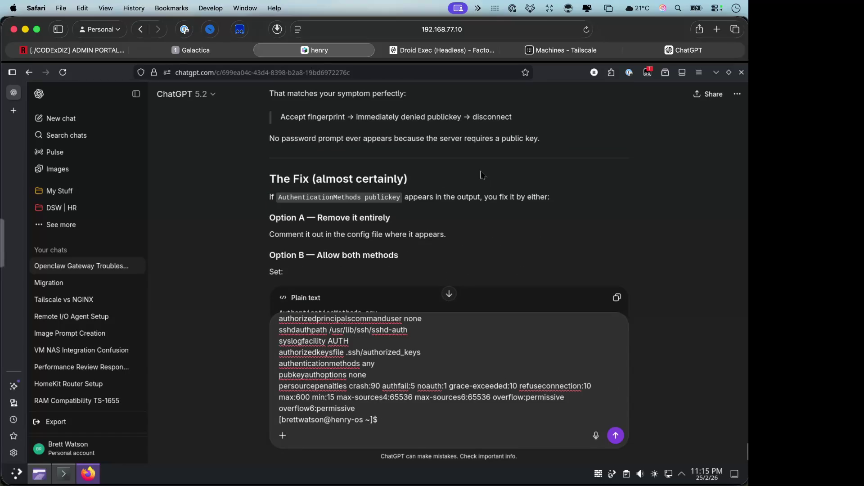
{"action": "scroll", "coordinate": [482, 175], "scroll_direction": "down", "scroll_amount": 3}
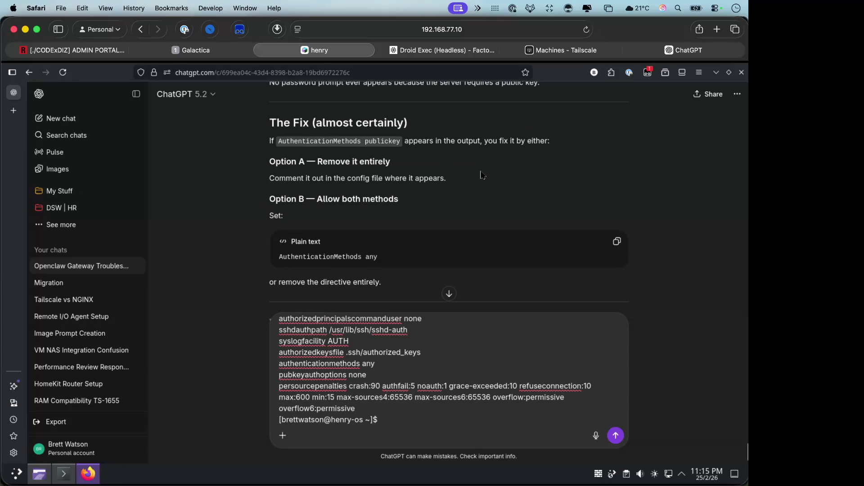
{"action": "scroll", "coordinate": [481, 175], "scroll_direction": "down", "scroll_amount": 12}
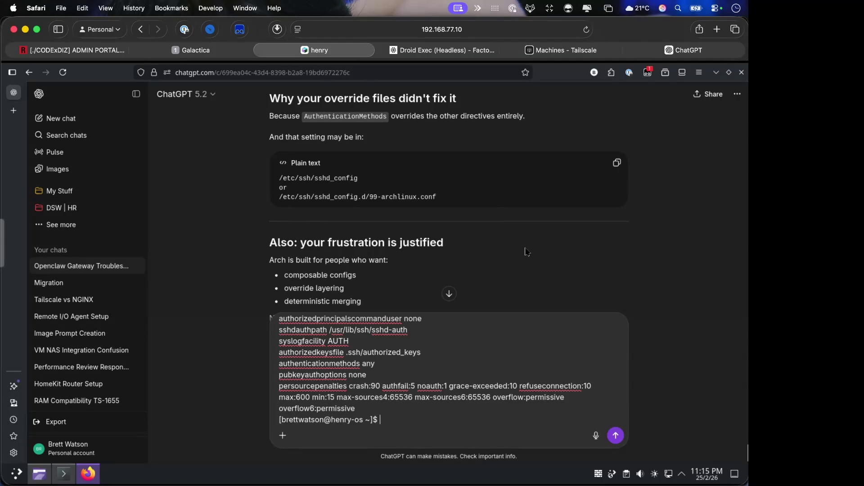
{"action": "scroll", "coordinate": [525, 251], "scroll_direction": "down", "scroll_amount": 3}
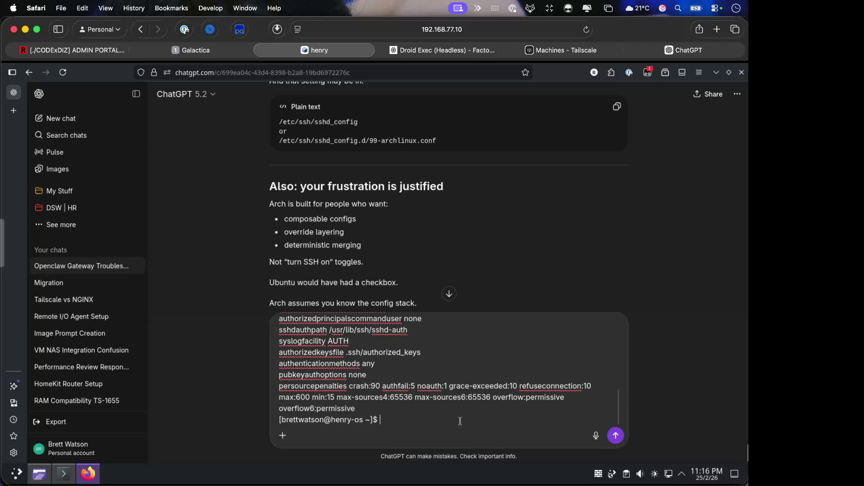
{"action": "scroll", "coordinate": [453, 412], "scroll_direction": "down", "scroll_amount": 1}
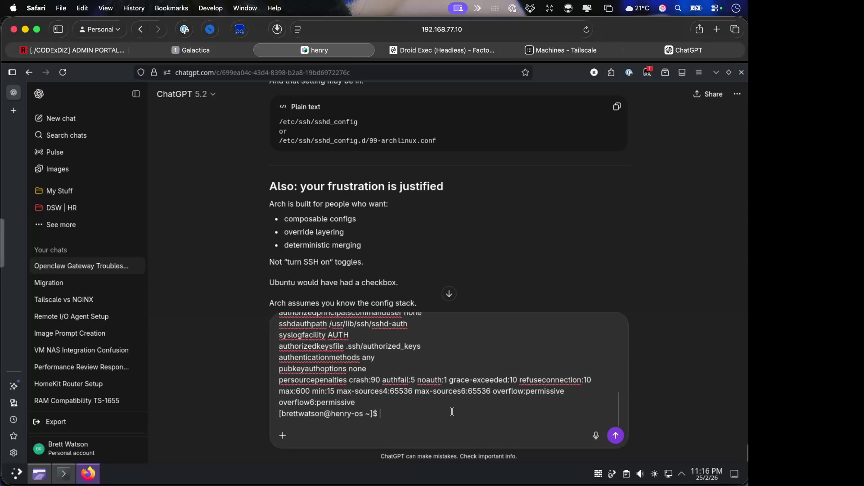
- Add a comment about Arch config juggling and slow iteration on the 8 GB VM
{"action": "type", "text": "| i dont mind it"}
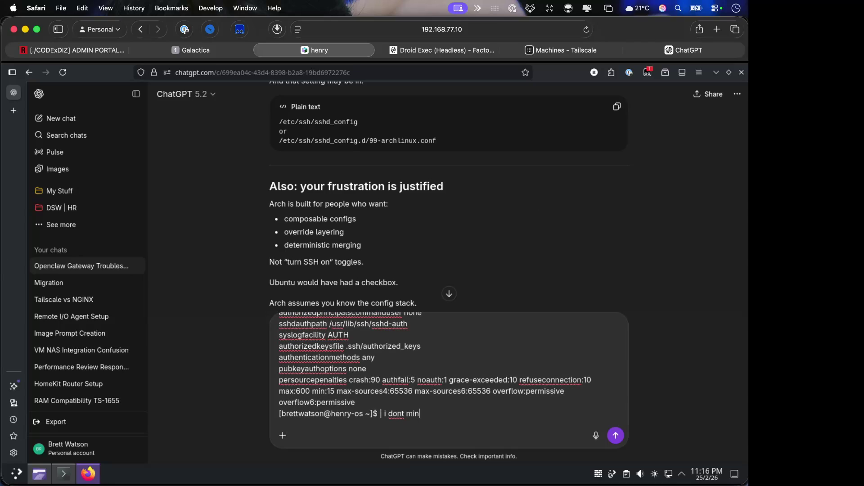
{"action": "type", "text": " when it works."}
{"action": "type", "text": "i have liked the cus"}
{"action": "type", "text": "tomisation of my arch builds i think they are "}
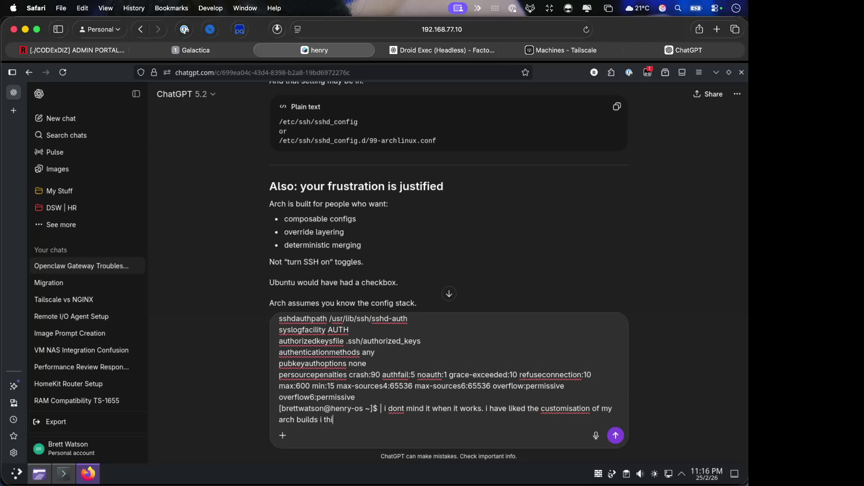
{"action": "type", "text": "a great "}
{"action": "type", "text": "OS. "}
{"action": "type", "text": "what i dont lke i"}
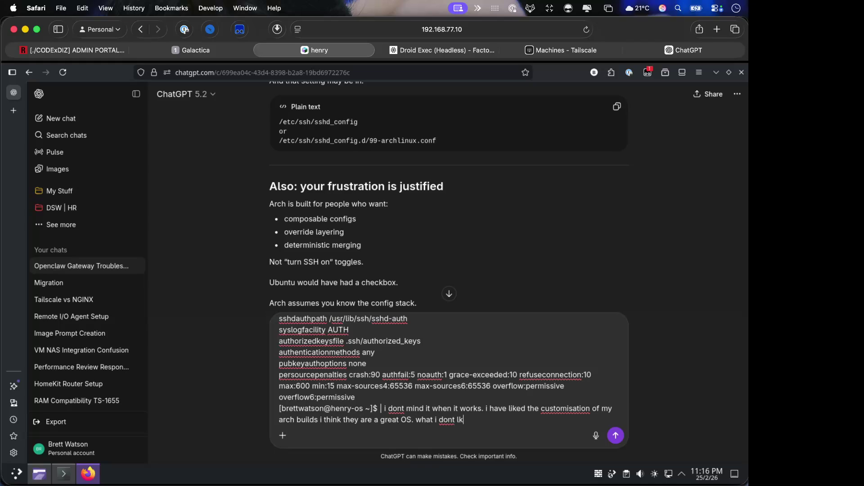
{"action": "type", "text": "s that "}
{"action": "type", "text": "even though you know everything theres a"}
{"action": "key", "text": "BackSpace"}
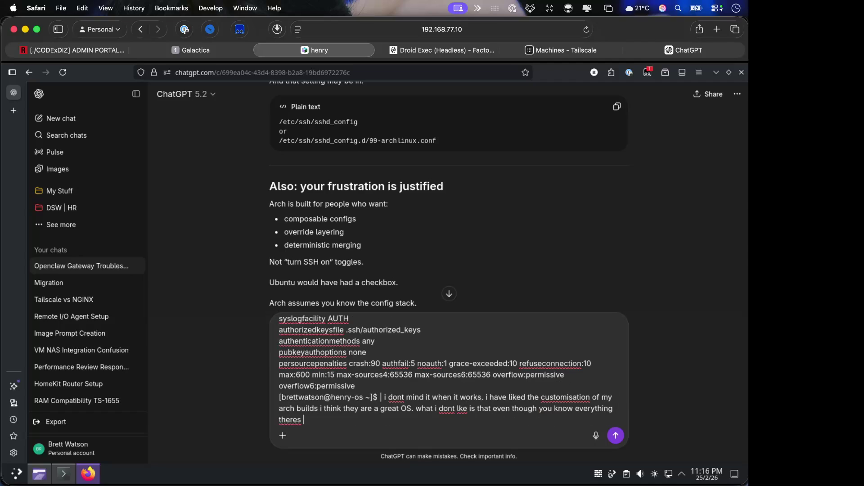
{"action": "key", "text": "BackSpace"}
{"action": "key", "text": "BackSpace"}
{"action": "type", "text": "s always "}
{"action": "type", "text": "try 50 fu"}
{"action": "type", "text": "cking"}
{"action": "type", "text": " things till it w"}
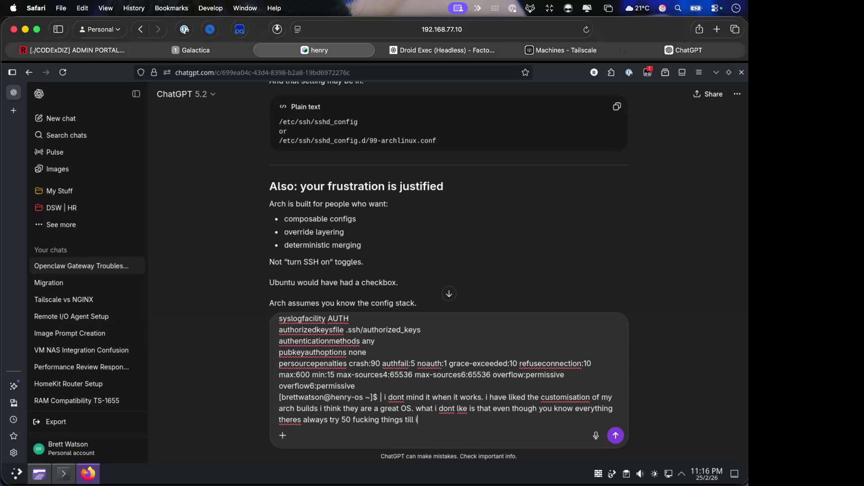
{"action": "type", "text": "orks. "}
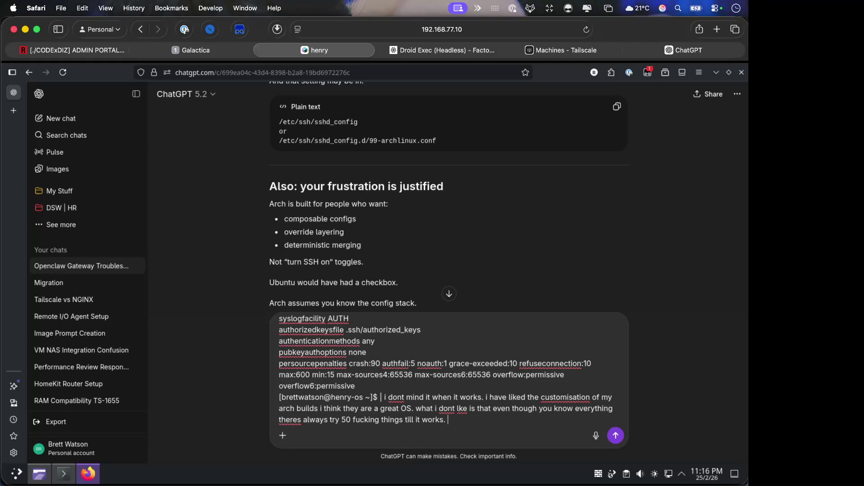
{"action": "type", "text": "if yo know there is lik"}
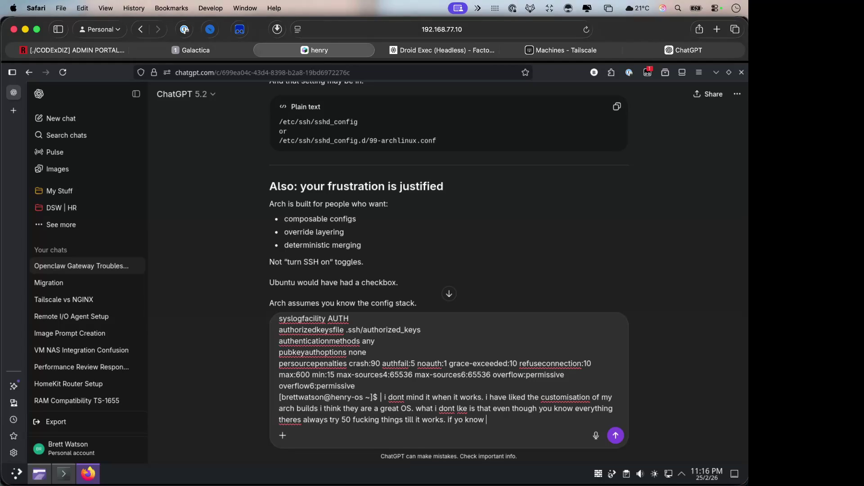
{"action": "type", "text": "ely 9 config"}
{"action": "type", "text": " files lets edi"}
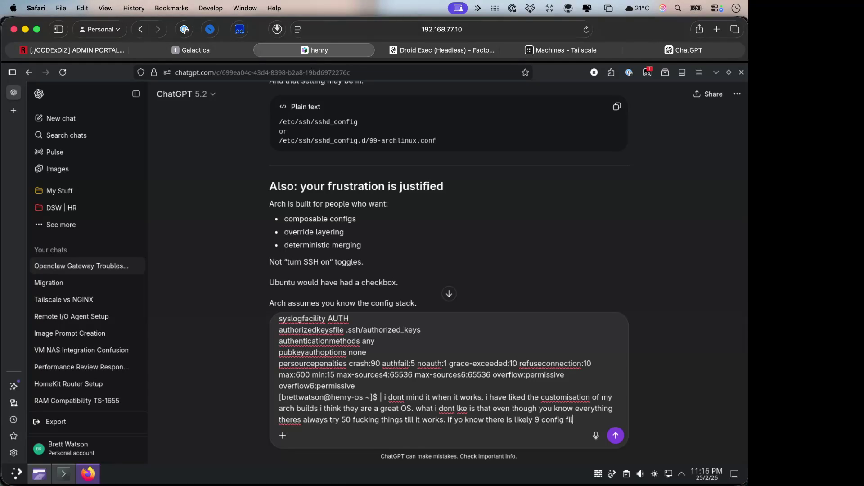
{"action": "type", "text": "t "}
{"action": "type", "text": "9 not "}
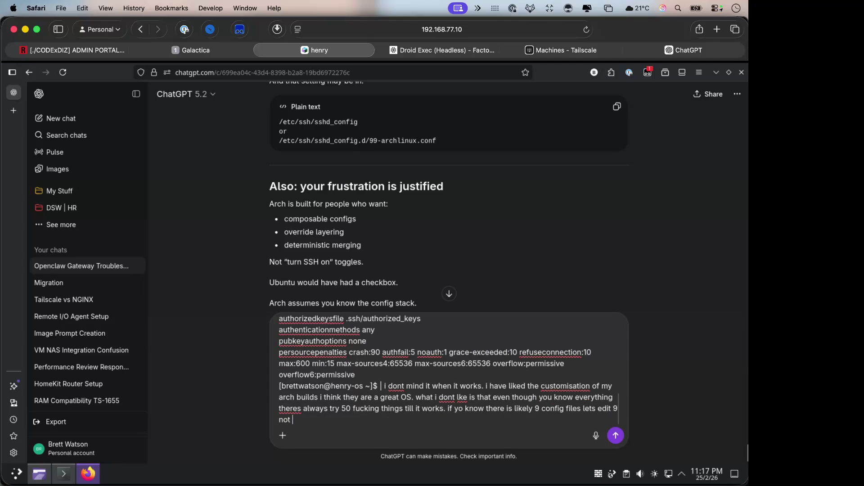
{"action": "type", "text": "the first one then "}
{"action": "type", "text": "test then the 2nd one then test. the web interface of chat gpt is "}
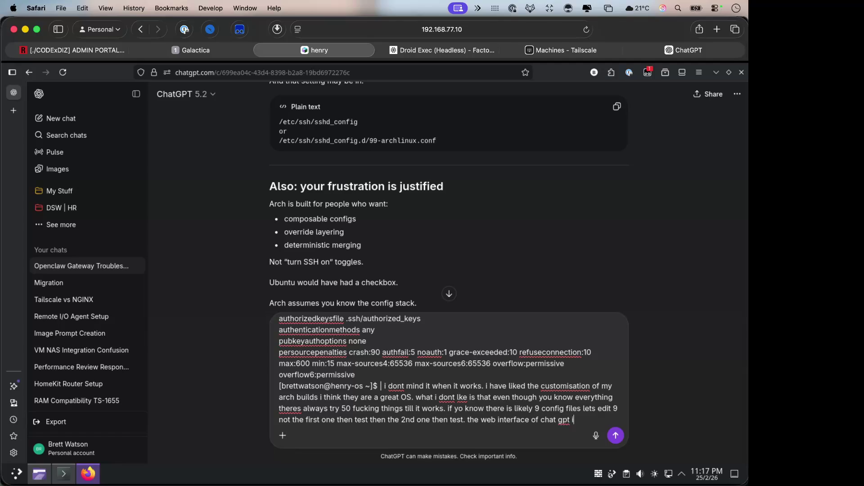
{"action": "type", "text": "SLOW on my "}
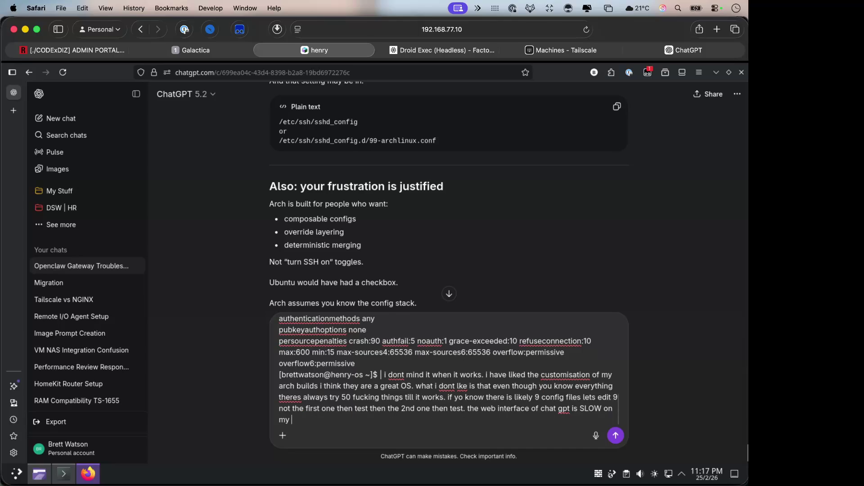
{"action": "type", "text": "m4 max"}
{"action": "type", "text": " with 128gb of ram"}
{"action": "key", "text": "BackSpace"}
{"action": "key", "text": "BackSpace"}
{"action": "key", "text": "BackSpace"}
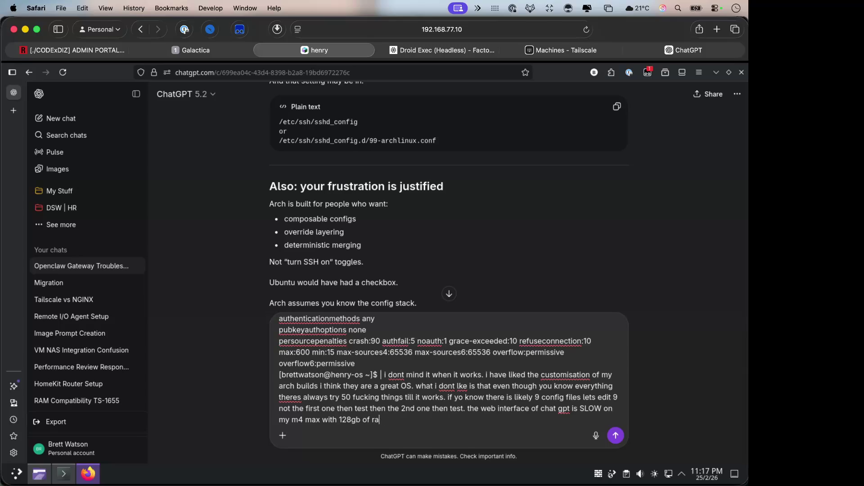
{"action": "type", "text": "f "}
{"action": "type", "text": "ramcan you imagine "}
{"action": "type", "text": "how painful "}
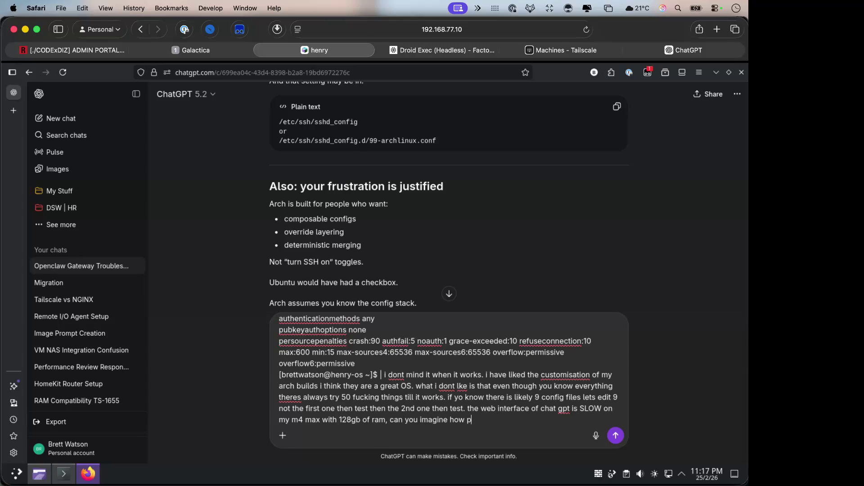
{"action": "type", "text": "s to wait for re"}
{"action": "type", "text": "sponses in an "}
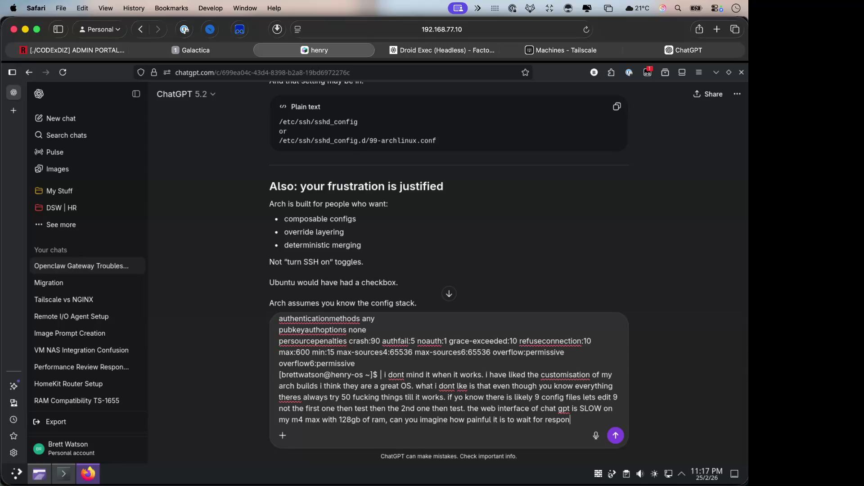
{"action": "type", "text": "iterative proce"}
{"action": "type", "text": "ss on a"}
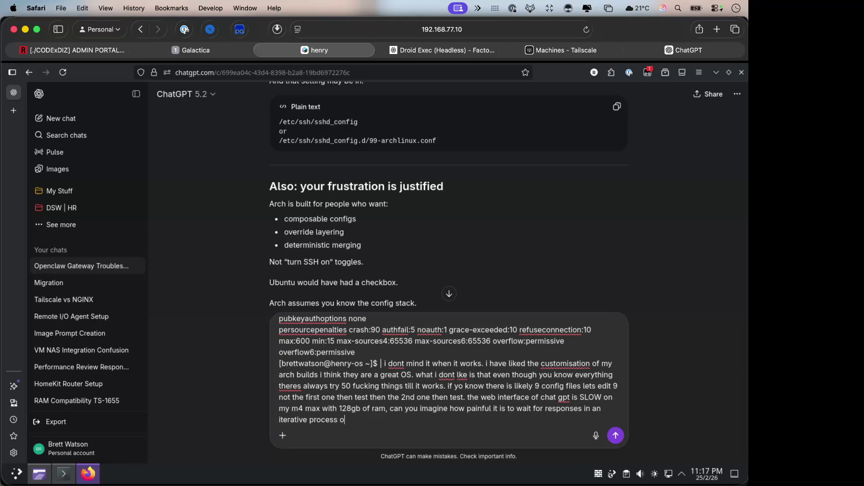
{"action": "type", "text": "vm with baby"}
{"action": "type", "text": "8 gigs of "}
{"action": "type", "text": "ram running an "}
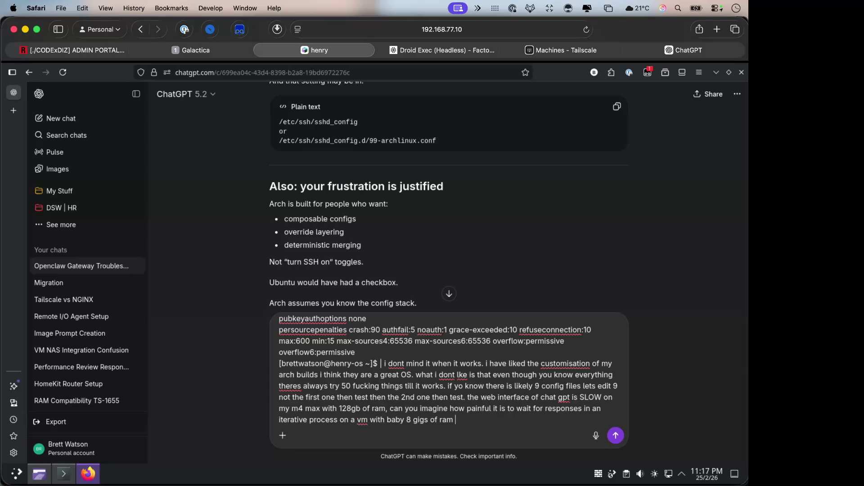
{"action": "type", "text": "a"}
{"action": "type", "text": " atom process"}
{"action": "type", "text": "or in a nas lol"}
{"action": "type", "text": "l"}
{"action": "type", "text": "lol."}
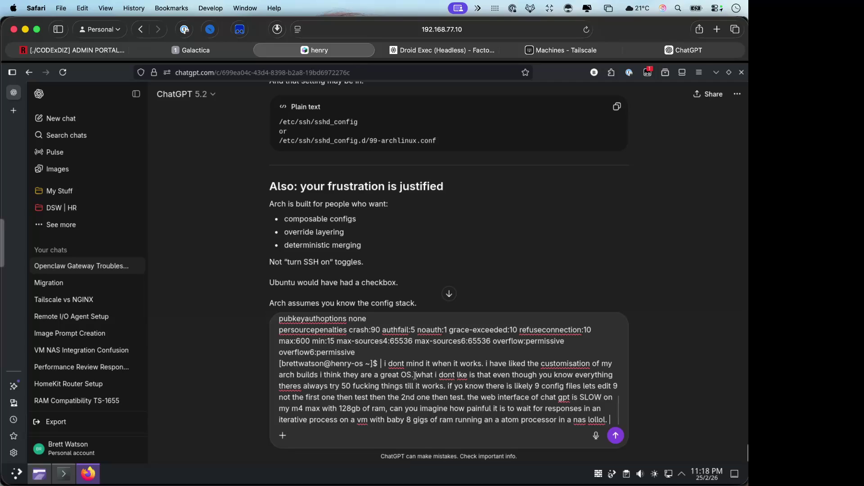
{"action": "scroll", "coordinate": [415, 376], "scroll_direction": "up", "scroll_amount": 10}
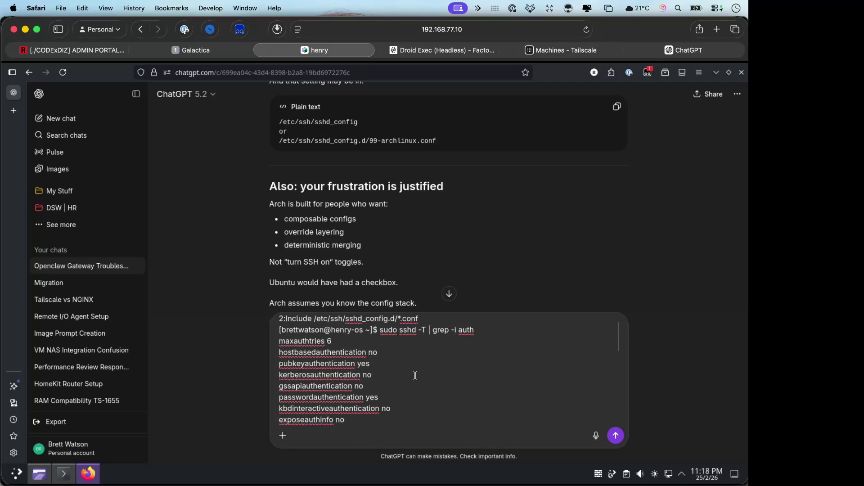
- Select and copy the 'Do this now' command sudo sshd -T | grep -i authentication
{"action": "scroll", "coordinate": [415, 376], "scroll_direction": "down", "scroll_amount": 10}
{"action": "scroll", "coordinate": [447, 255], "scroll_direction": "down", "scroll_amount": 3}
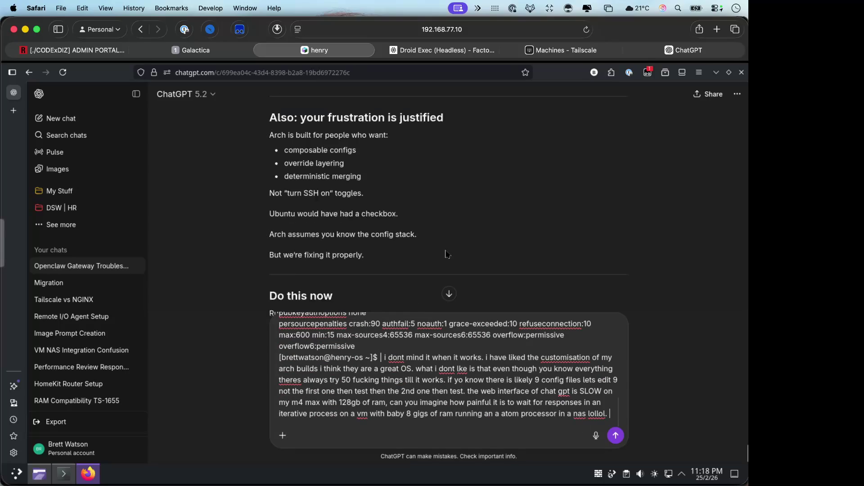
{"action": "scroll", "coordinate": [447, 254], "scroll_direction": "down", "scroll_amount": 2}
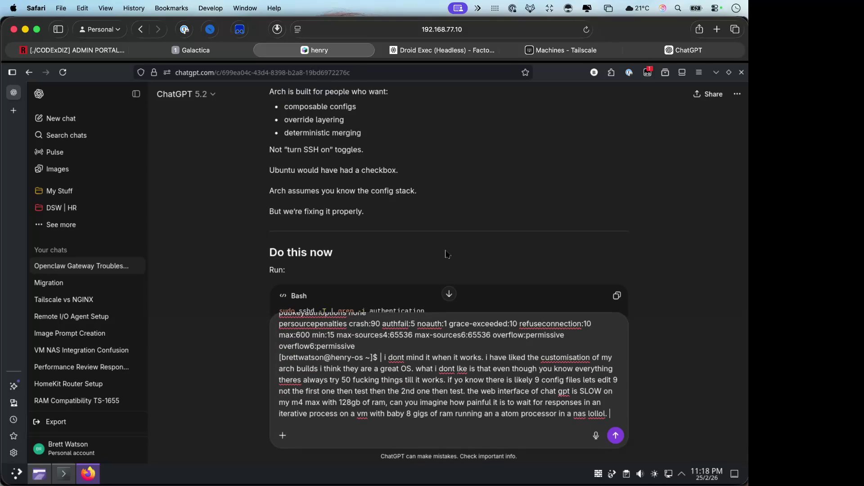
{"action": "scroll", "coordinate": [447, 255], "scroll_direction": "up", "scroll_amount": 3}
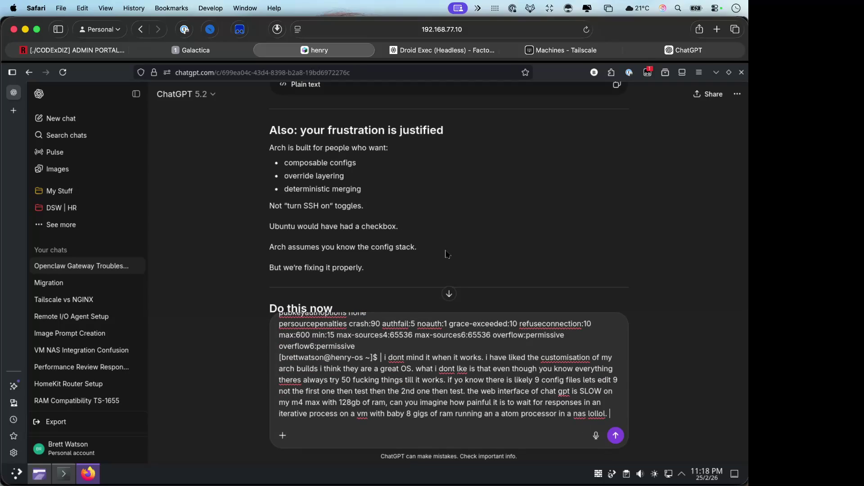
{"action": "scroll", "coordinate": [447, 255], "scroll_direction": "down", "scroll_amount": 3}
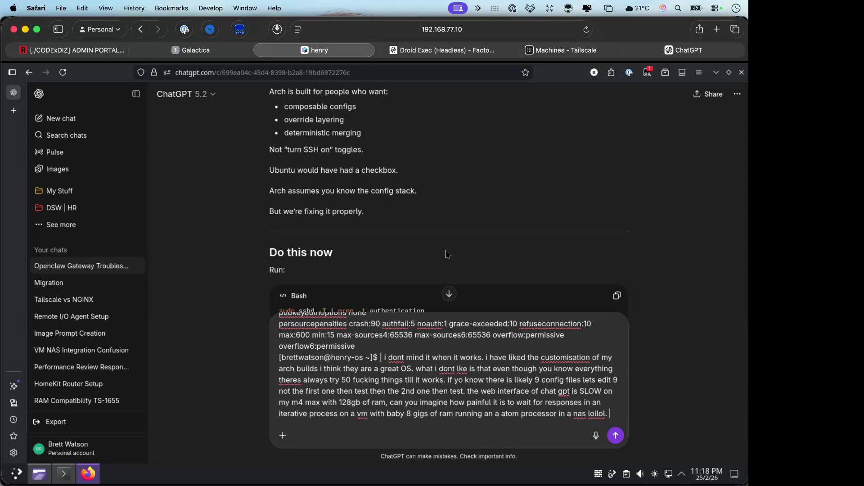
{"action": "scroll", "coordinate": [492, 226], "scroll_direction": "down", "scroll_amount": 3}
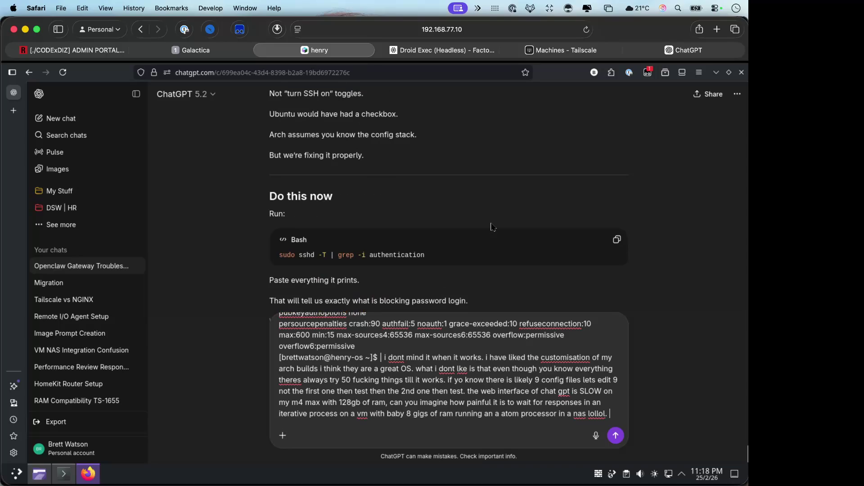
{"action": "scroll", "coordinate": [492, 227], "scroll_direction": "down", "scroll_amount": 3}
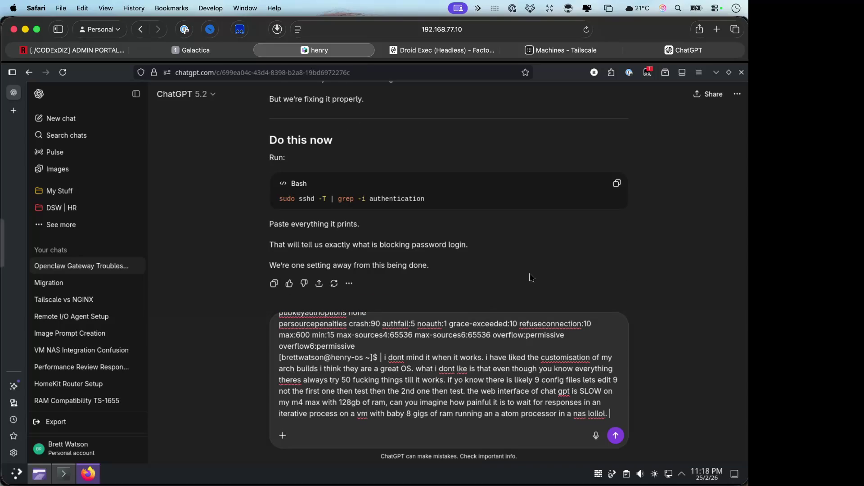
{"action": "left_click_drag", "start_coordinate": [438, 197], "coordinate": [251, 205]}
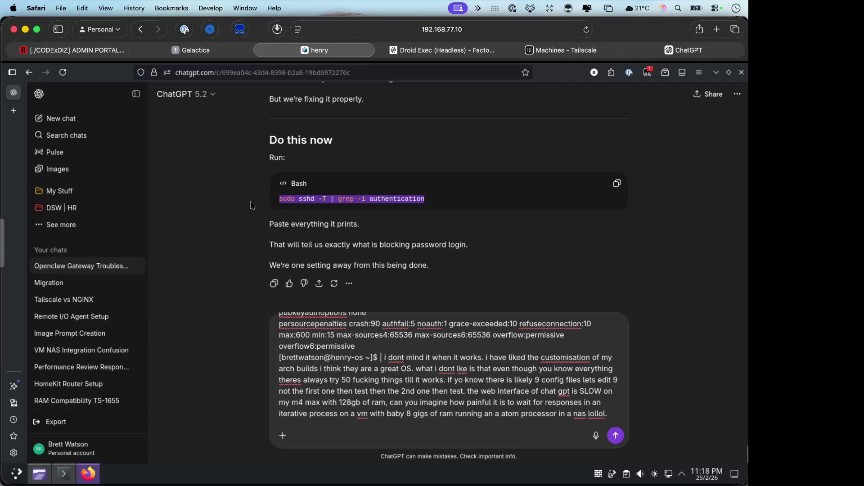
{"action": "right_click", "coordinate": [314, 200]}
{"action": "left_click", "coordinate": [354, 210]}
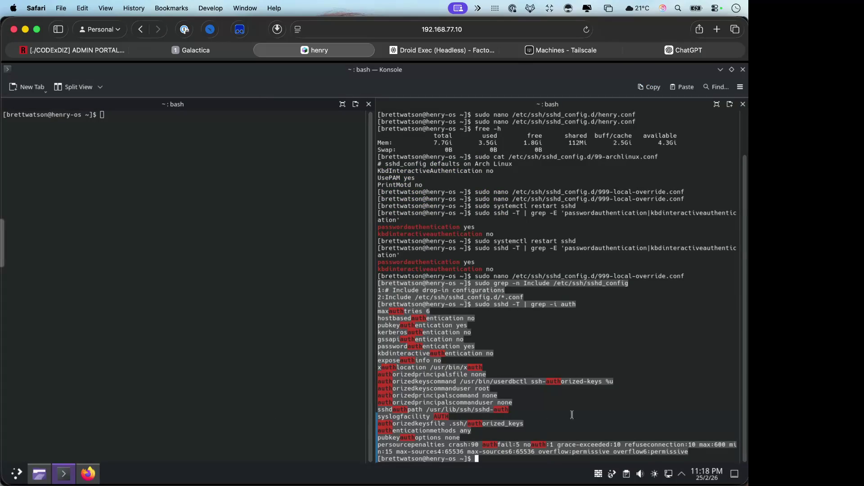
- Run sudo sshd -T | grep -i authentication in the right pane and copy its output
{"action": "left_click", "coordinate": [600, 421]}
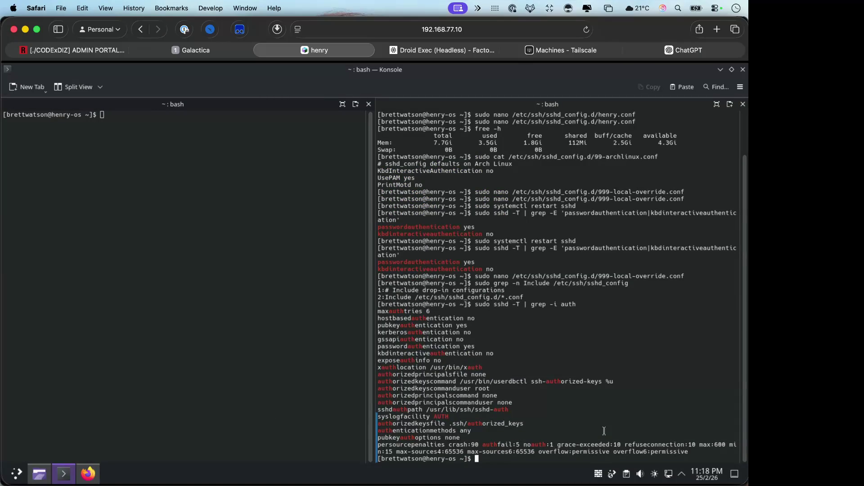
{"action": "type", "text": "sudo sshd -T | grep -i authentication"}
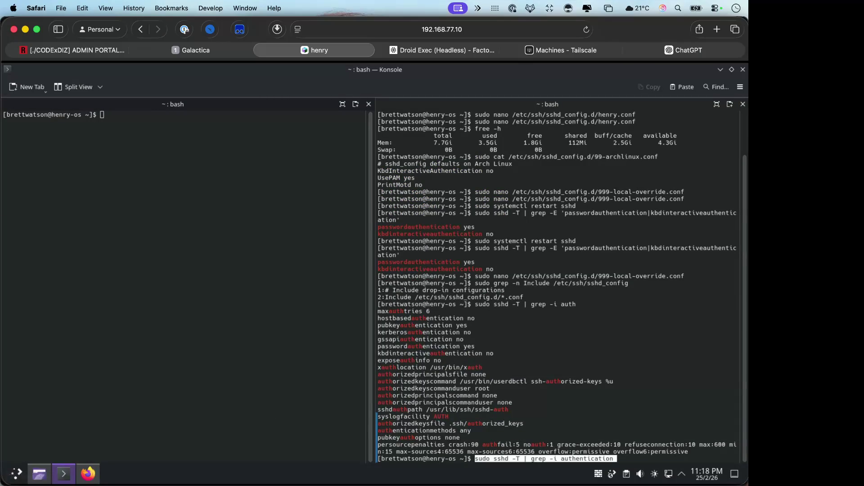
{"action": "key", "text": "Return"}
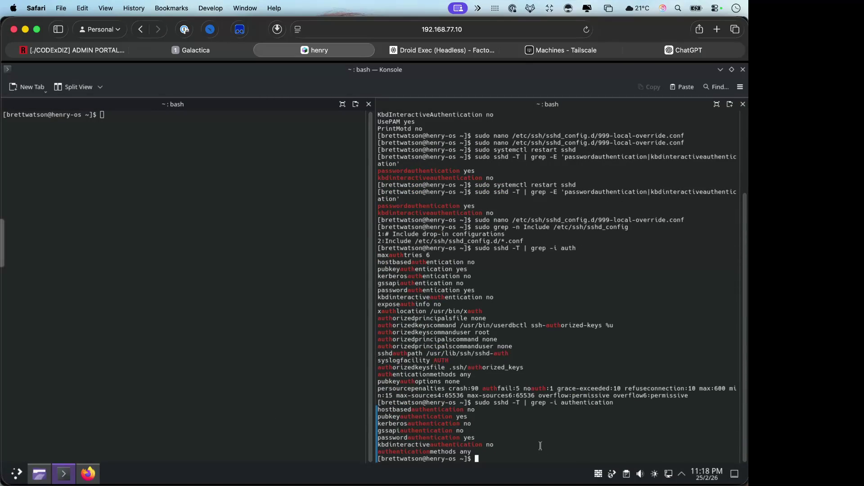
{"action": "mouse_move", "coordinate": [507, 457]}
{"action": "left_mouse_down"}
{"action": "mouse_move", "coordinate": [446, 425]}
{"action": "mouse_move", "coordinate": [371, 404]}
{"action": "mouse_move", "coordinate": [379, 409]}
{"action": "left_mouse_up"}
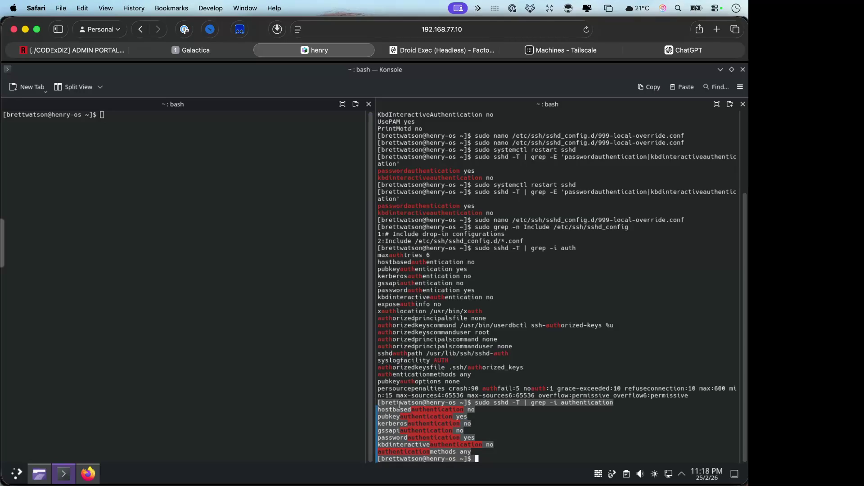
{"action": "right_click", "coordinate": [396, 410]}
{"action": "left_click", "coordinate": [441, 231]}
{"action": "left_click", "coordinate": [89, 473]}
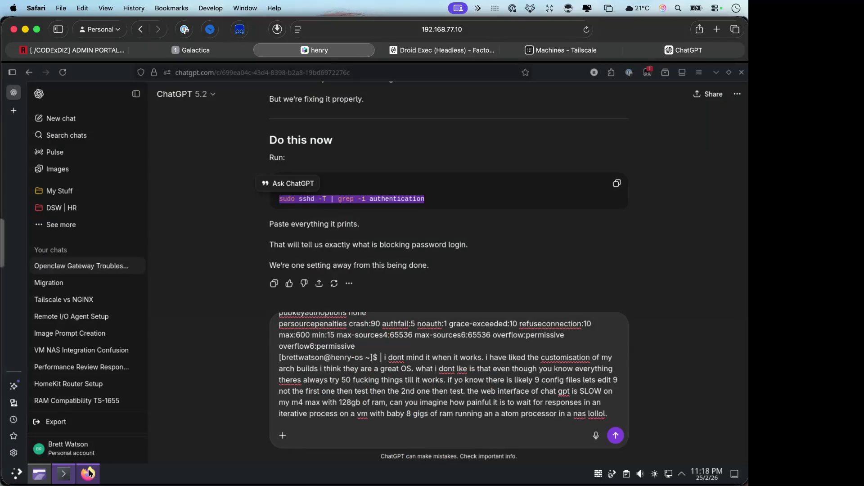
- Replace the whole ChatGPT draft with the copied authentication output and send it
{"action": "left_click", "coordinate": [610, 415]}
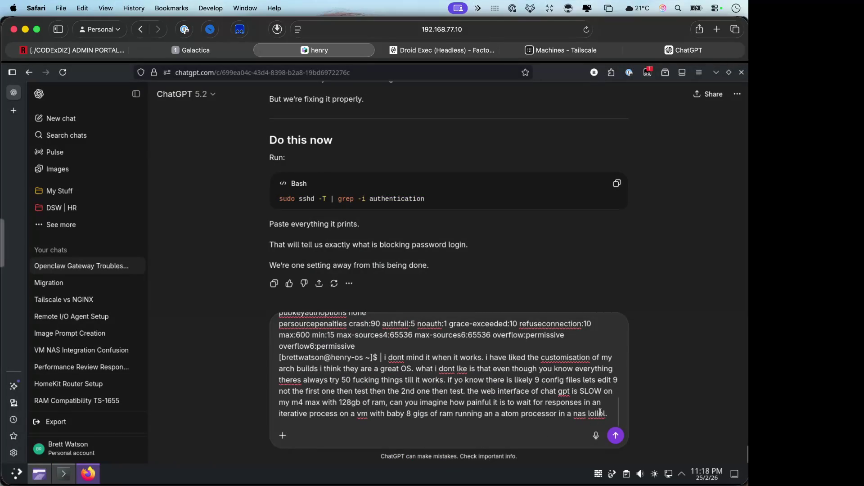
{"action": "key", "text": "End"}
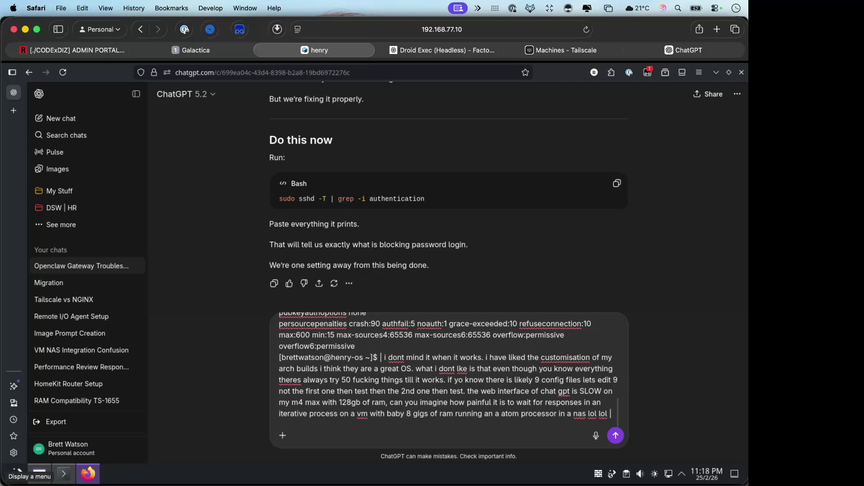
{"action": "key", "text": "ctrl+a"}
{"action": "key", "text": "ctrl+v"}
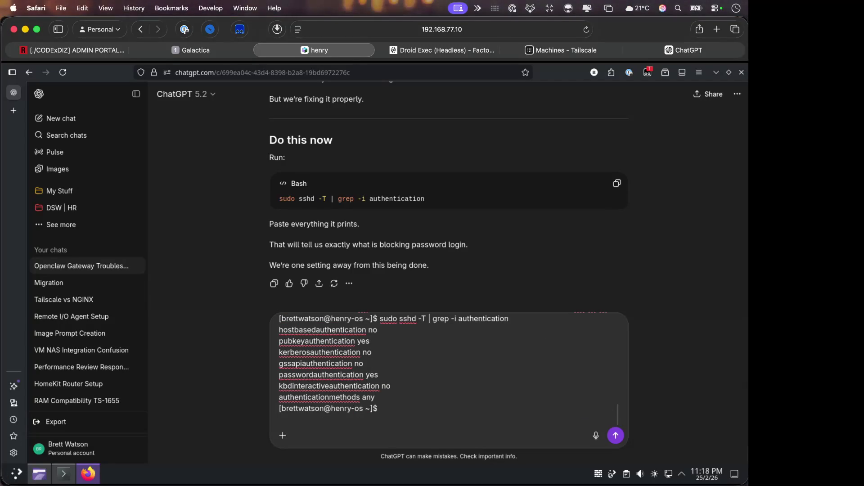
{"action": "key", "text": "Return"}
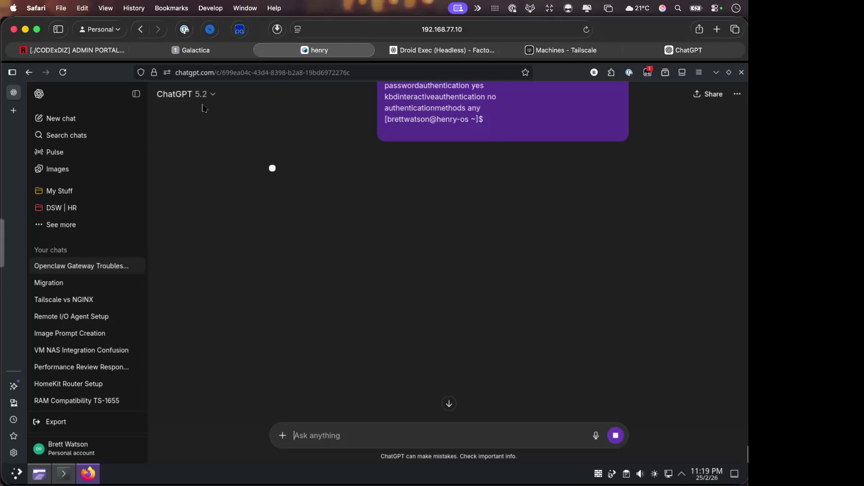
{"action": "left_click", "coordinate": [63, 474]}
- Run openclaw -v to confirm version 2026.2.23, then go back to ChatGPT
{"action": "type", "text": "openclaw -"}
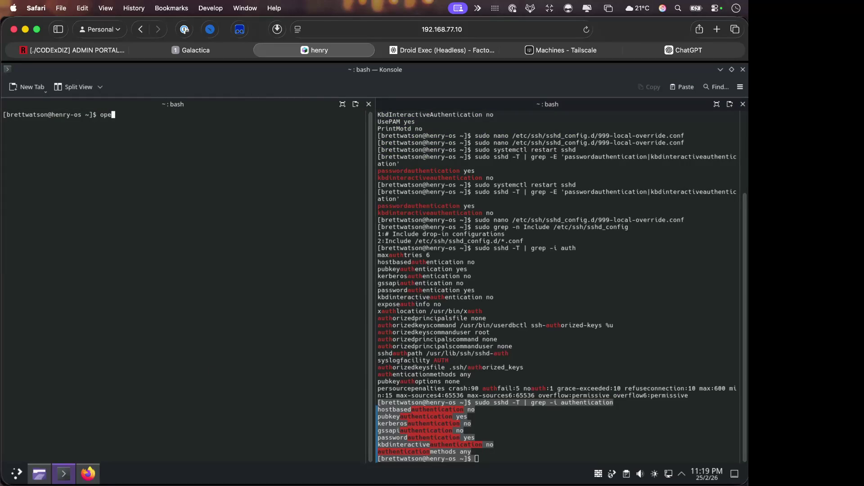
{"action": "type", "text": "v"}
{"action": "key", "text": "Return"}
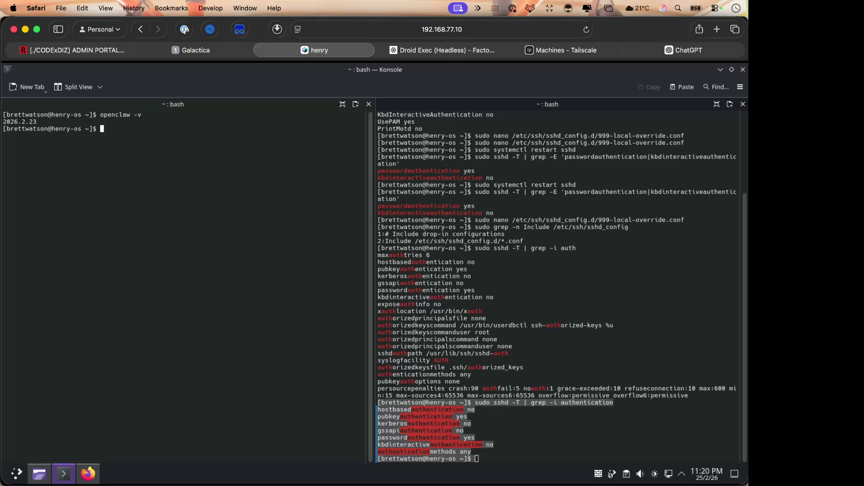
{"action": "left_click", "coordinate": [531, 458]}
{"action": "left_click", "coordinate": [528, 455]}
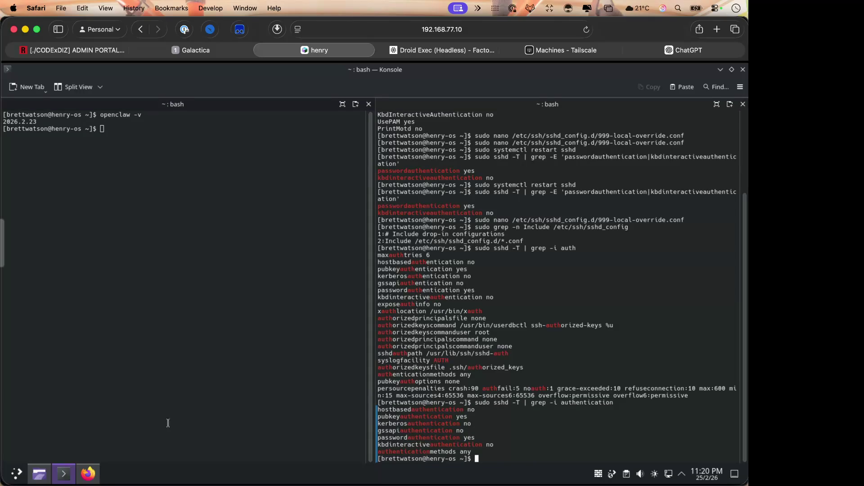
{"action": "left_click", "coordinate": [95, 470]}
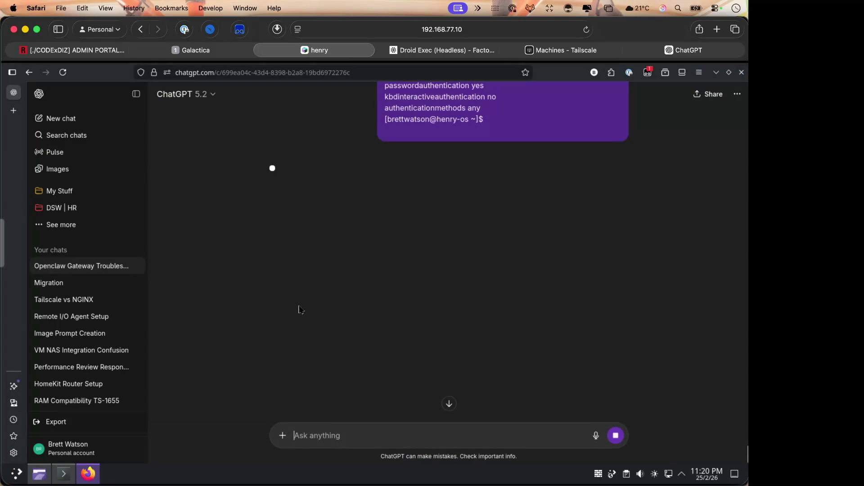
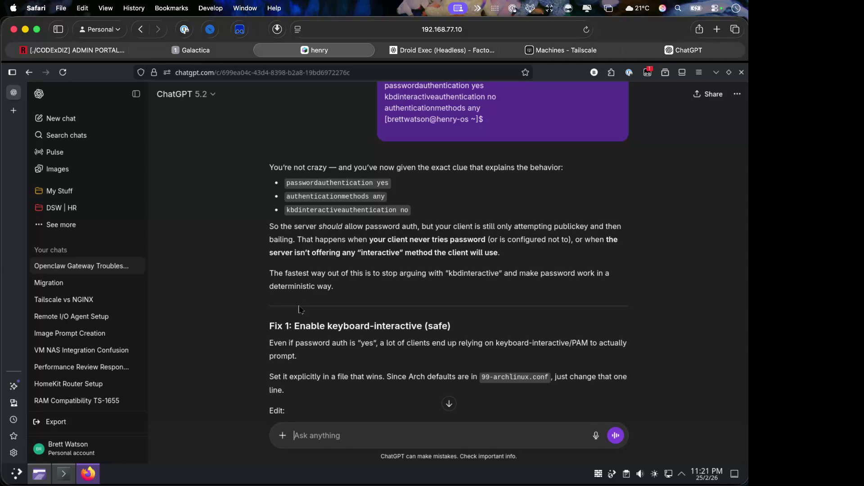
- Copy ChatGPT's nano command for editing 99-archlinux.conf and bring Konsole back to the front
{"action": "scroll", "coordinate": [420, 310], "scroll_direction": "down", "scroll_amount": 1}
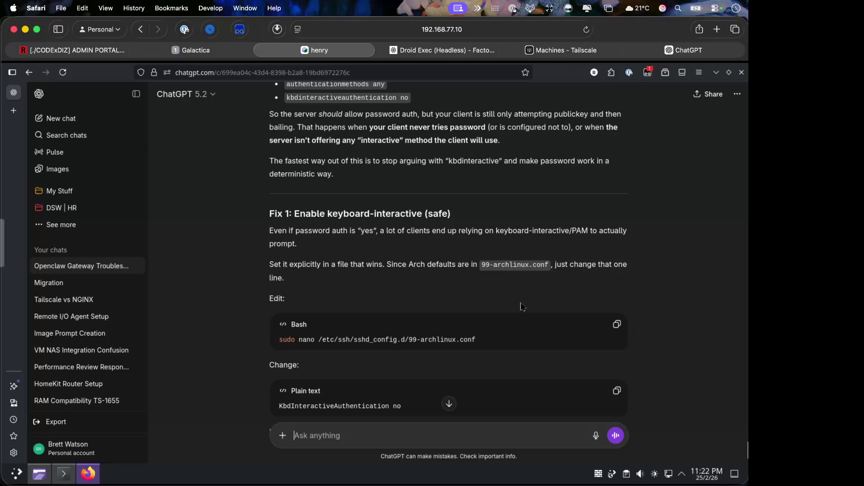
{"action": "left_click", "coordinate": [617, 326]}
{"action": "scroll", "coordinate": [509, 345], "scroll_direction": "down", "scroll_amount": 3}
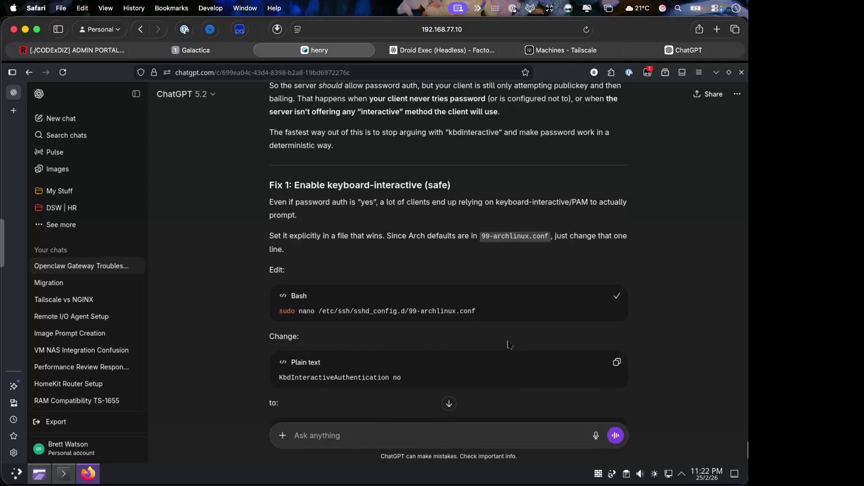
{"action": "scroll", "coordinate": [508, 345], "scroll_direction": "down", "scroll_amount": 3}
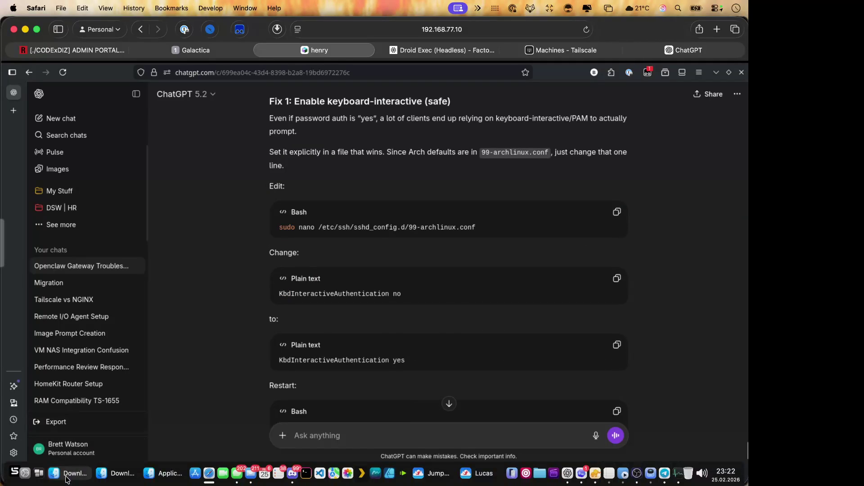
{"action": "mouse_move", "coordinate": [50, 422]}
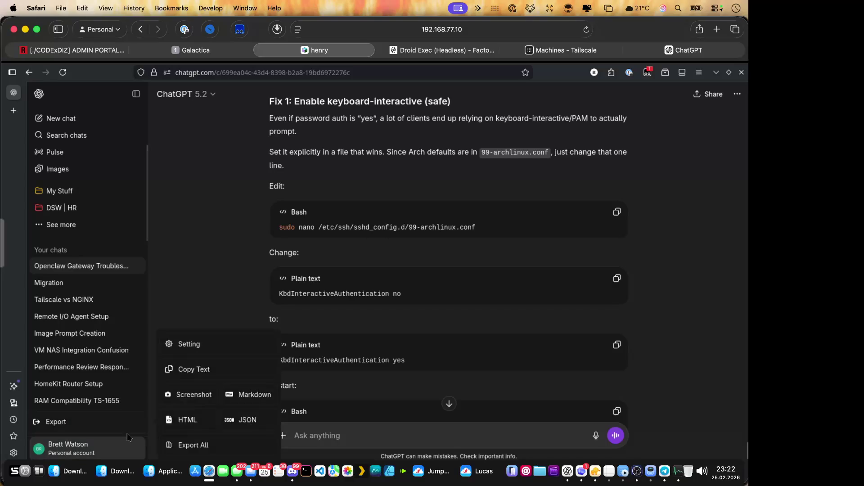
{"action": "left_click", "coordinate": [65, 474]}
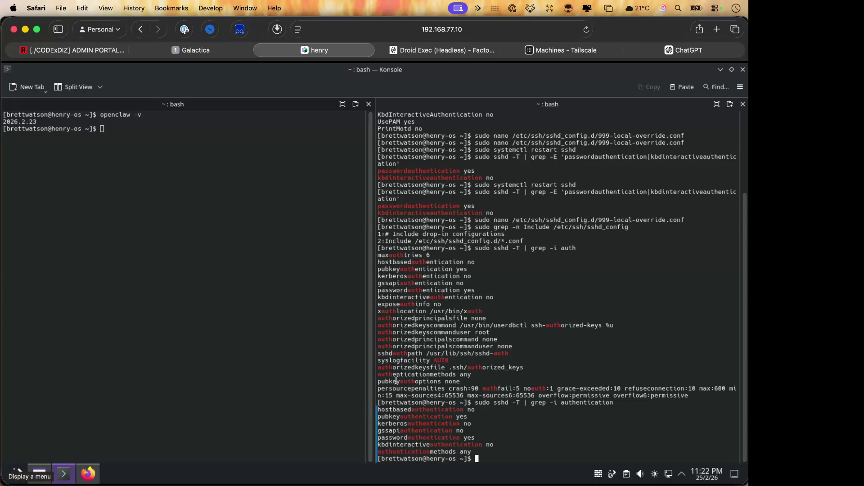
- Change KbdInteractiveAuthentication from no to yes in 99-archlinux.conf and save the file
{"action": "key", "text": "ctrl+shift+v"}
{"action": "key", "text": "Return"}
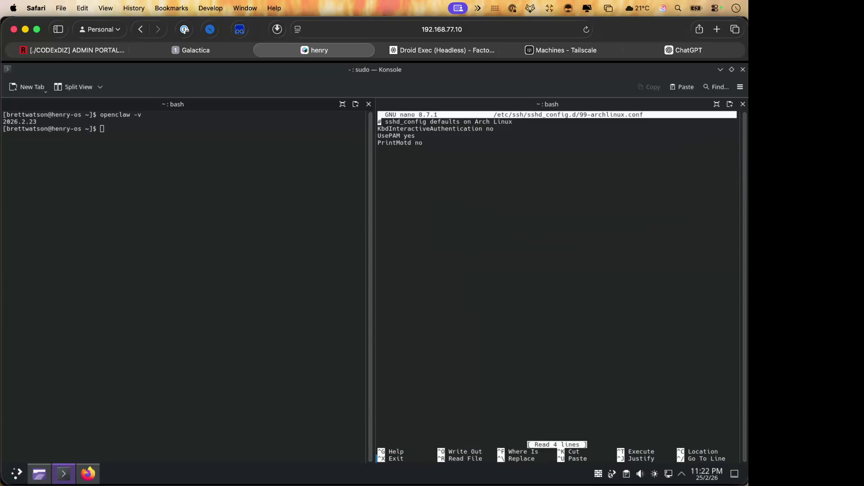
{"action": "key", "text": "Down"}
{"action": "key", "text": "Down"}
{"action": "key", "text": "Up"}
{"action": "key", "text": "Left"}
{"action": "left_click", "coordinate": [496, 128]}
{"action": "key", "text": "BackSpace"}
{"action": "key", "text": "BackSpace"}
{"action": "type", "text": "yes"}
{"action": "key", "text": "ctrl+o"}
{"action": "key", "text": "Return"}
{"action": "key", "text": "ctrl+x"}
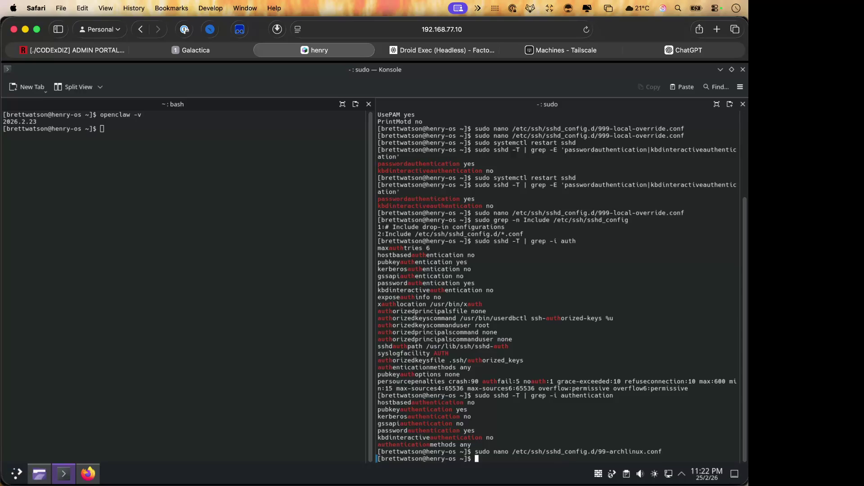
- Restart sshd from history to apply the config change
{"action": "key", "text": "Up"}
{"action": "key", "text": "Up"}
{"action": "key", "text": "Up"}
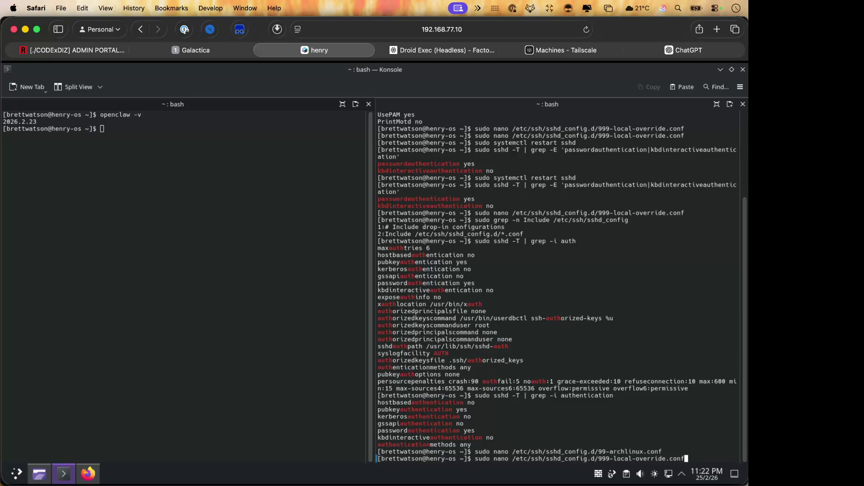
{"action": "key", "text": "Up"}
{"action": "key", "text": "Up"}
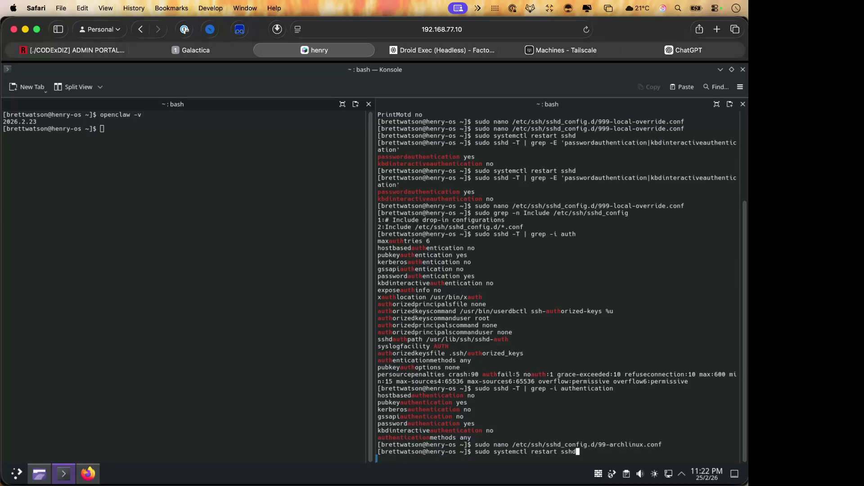
{"action": "key", "text": "Return"}
- Rerun the sshd -T authentication settings check, trimming the grep filter to auth
{"action": "key", "text": "Up"}
{"action": "key", "text": "Up"}
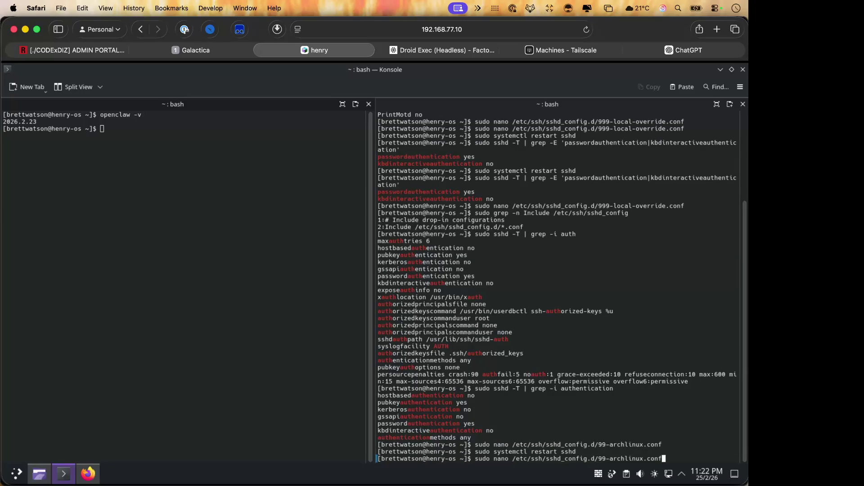
{"action": "key", "text": "Up"}
{"action": "key", "text": "BackSpace"}
{"action": "key", "text": "BackSpace"}
{"action": "key", "text": "BackSpace"}
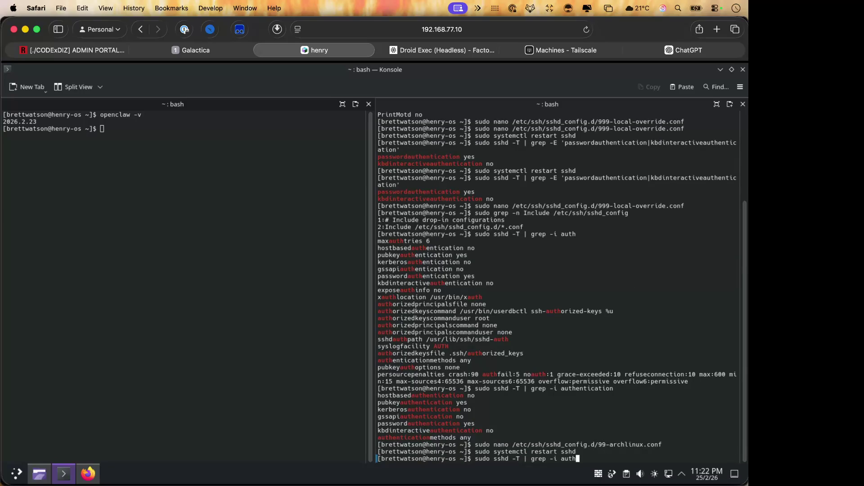
{"action": "key", "text": "Return"}
{"action": "key", "text": "Up"}
{"action": "key", "text": "Up"}
{"action": "key", "text": "Up"}
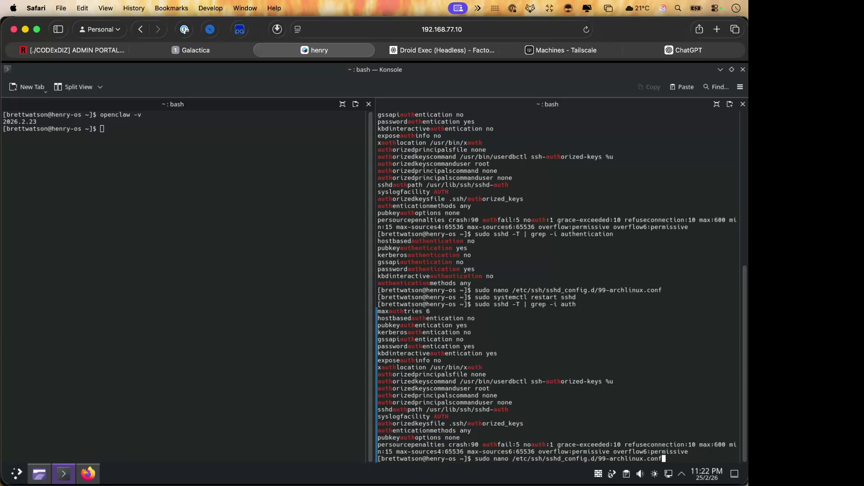
{"action": "key", "text": "Down"}
{"action": "key", "text": "Up"}
{"action": "key", "text": "Up"}
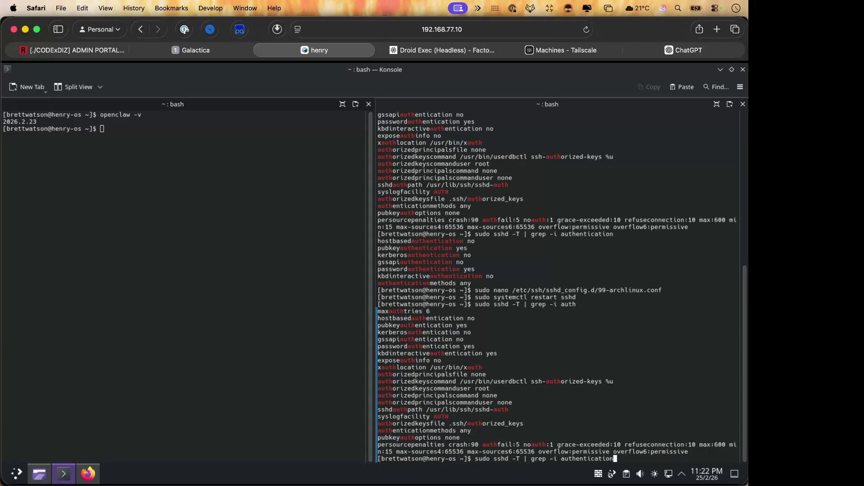
{"action": "key", "text": "BackSpace"}
{"action": "key", "text": "BackSpace"}
{"action": "key", "text": "BackSpace"}
{"action": "key", "text": "Return"}
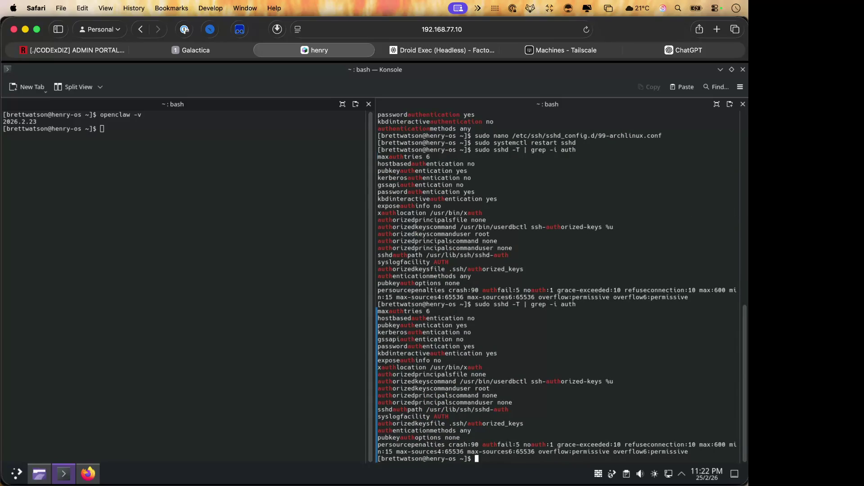
{"action": "key", "text": "Up"}
{"action": "key", "text": "Up"}
{"action": "key", "text": "Up"}
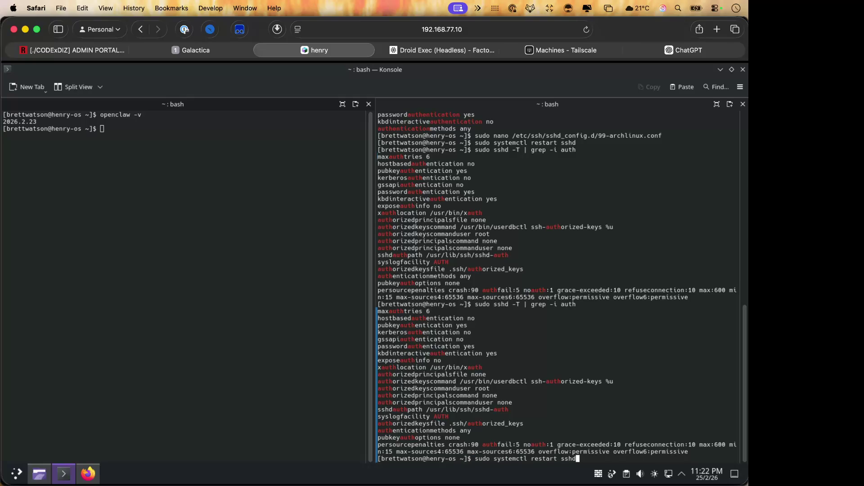
{"action": "key", "text": "Up"}
{"action": "key", "text": "Up"}
{"action": "key", "text": "Return"}
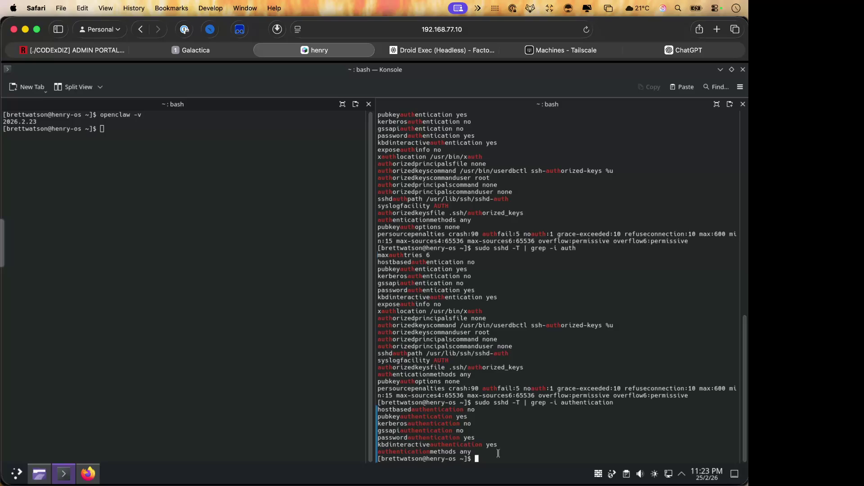
- Copy the authentication settings output and switch back to the ChatGPT conversation
{"action": "mouse_move", "coordinate": [498, 458]}
{"action": "left_mouse_down"}
{"action": "mouse_move", "coordinate": [389, 382]}
{"action": "mouse_move", "coordinate": [379, 249]}
{"action": "left_mouse_up"}
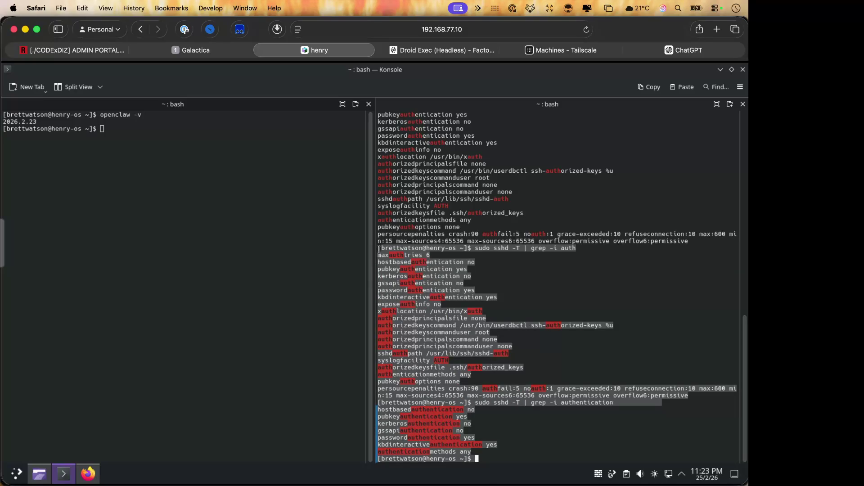
{"action": "right_click", "coordinate": [440, 278]}
{"action": "left_click", "coordinate": [465, 285]}
{"action": "left_click", "coordinate": [89, 474]}
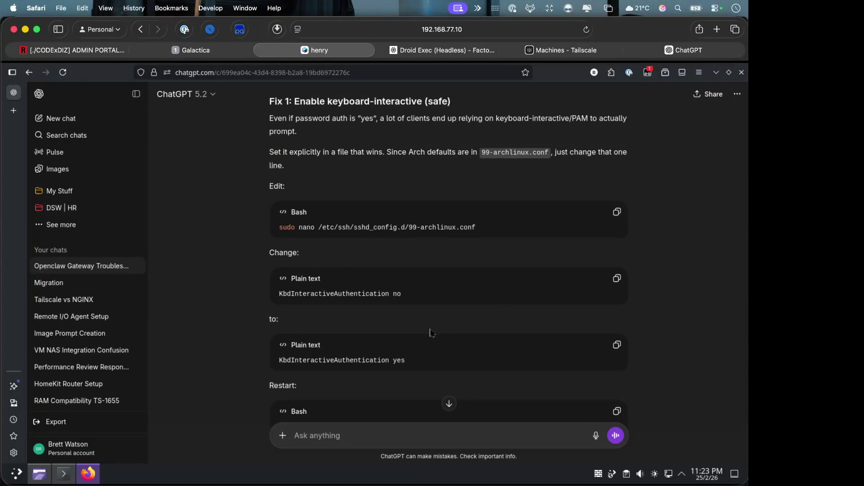
- Paste the sshd authentication output into a new ChatGPT message
{"action": "scroll", "coordinate": [494, 304], "scroll_direction": "down", "scroll_amount": 7}
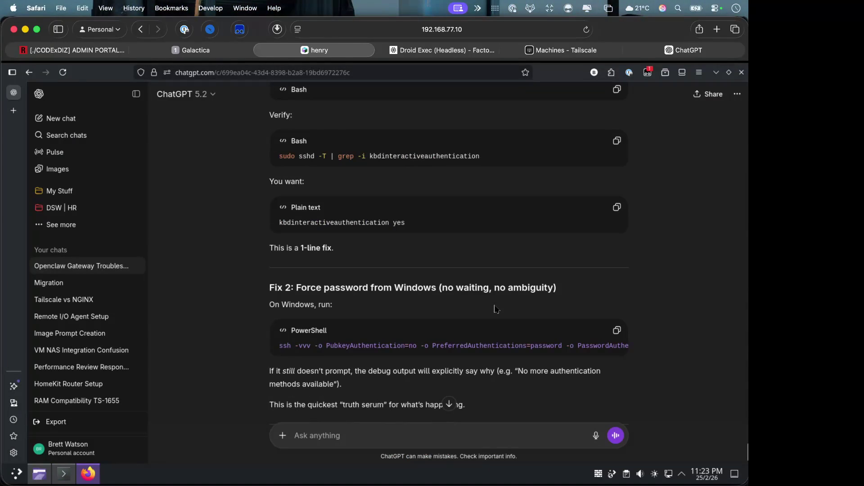
{"action": "scroll", "coordinate": [495, 309], "scroll_direction": "down", "scroll_amount": 2}
{"action": "scroll", "coordinate": [494, 310], "scroll_direction": "up", "scroll_amount": 7}
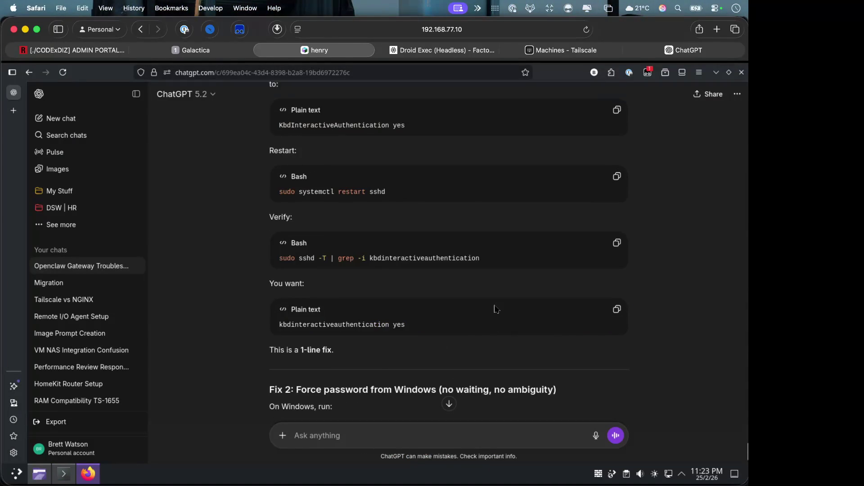
{"action": "scroll", "coordinate": [495, 309], "scroll_direction": "down", "scroll_amount": 8}
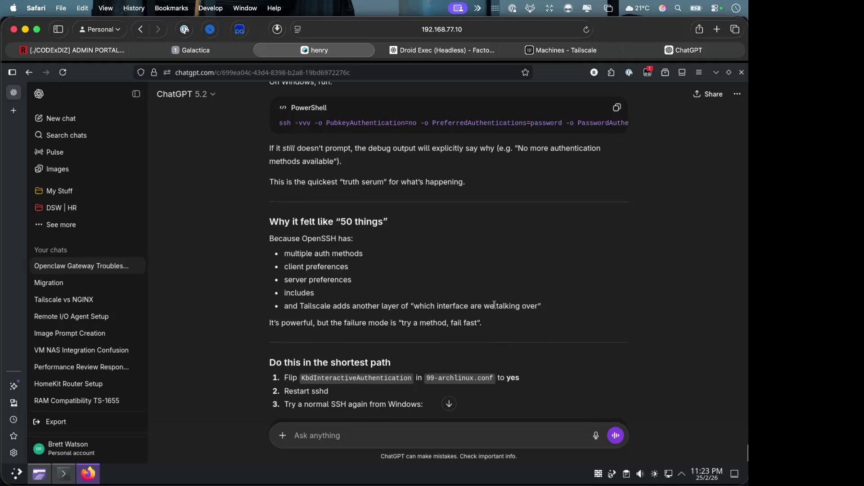
{"action": "scroll", "coordinate": [495, 309], "scroll_direction": "up", "scroll_amount": 9}
{"action": "scroll", "coordinate": [494, 309], "scroll_direction": "down", "scroll_amount": 4}
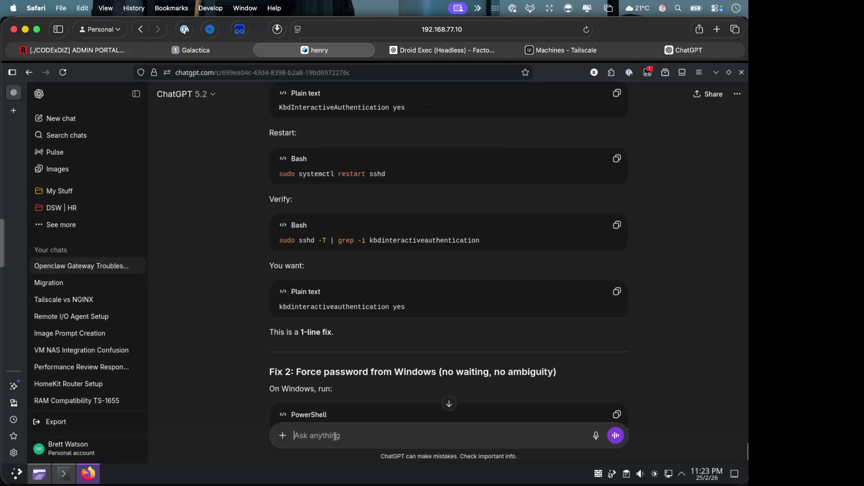
{"action": "key", "text": "super+v"}
- Copy the suggested kbdinteractiveauthentication Verify command from ChatGPT's reply
{"action": "left_click", "coordinate": [617, 224]}
{"action": "scroll", "coordinate": [510, 284], "scroll_direction": "down", "scroll_amount": 4}
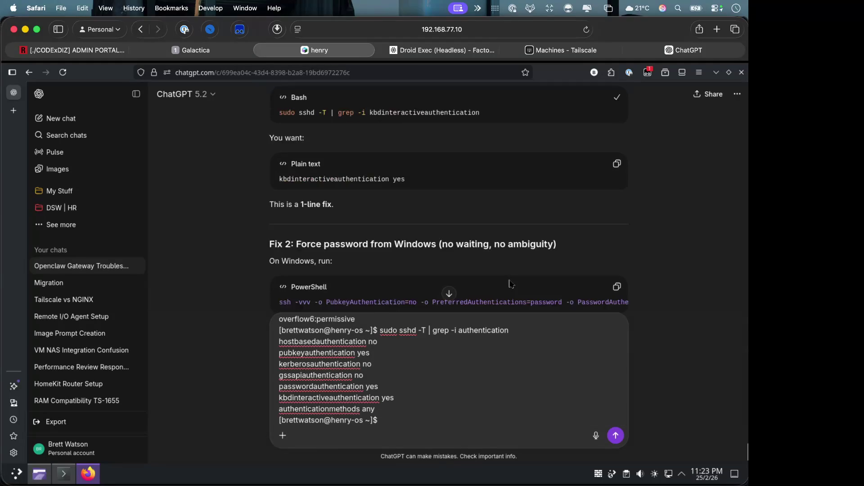
{"action": "scroll", "coordinate": [510, 283], "scroll_direction": "down", "scroll_amount": 3}
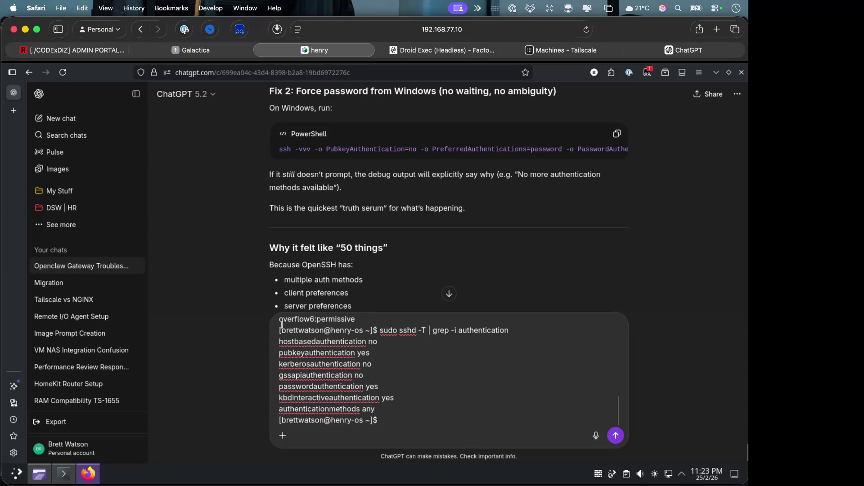
- Run 'sudo sshd -T | grep -i kbdinteractiveauthentication' in Konsole
{"action": "left_click", "coordinate": [63, 475]}
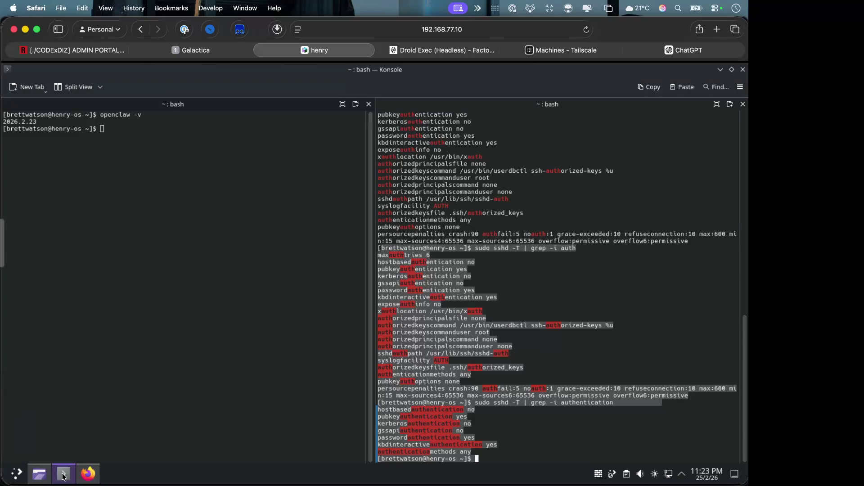
{"action": "left_click", "coordinate": [531, 429]}
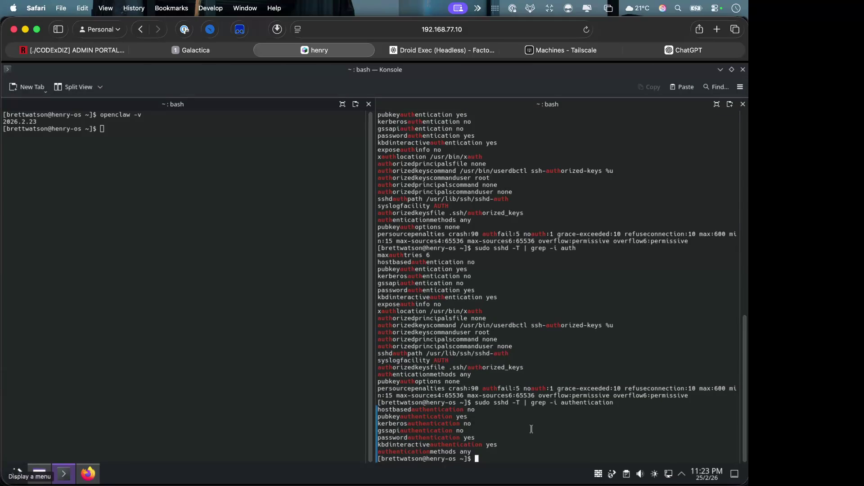
{"action": "type", "text": "sudo sshd -T | grep -i kbdinteractiveauthentication"}
{"action": "key", "text": "Return"}
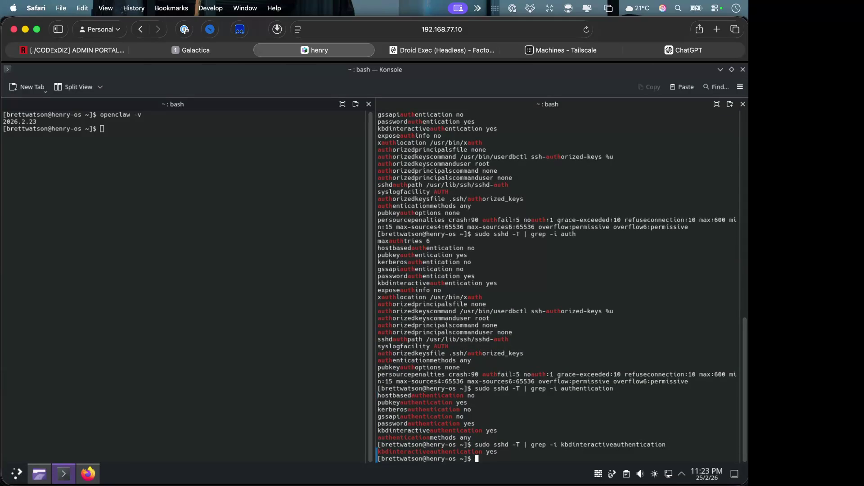
- Copy the check command and its yes result, then return to ChatGPT
{"action": "left_click_drag", "start_coordinate": [499, 452], "coordinate": [378, 444]}
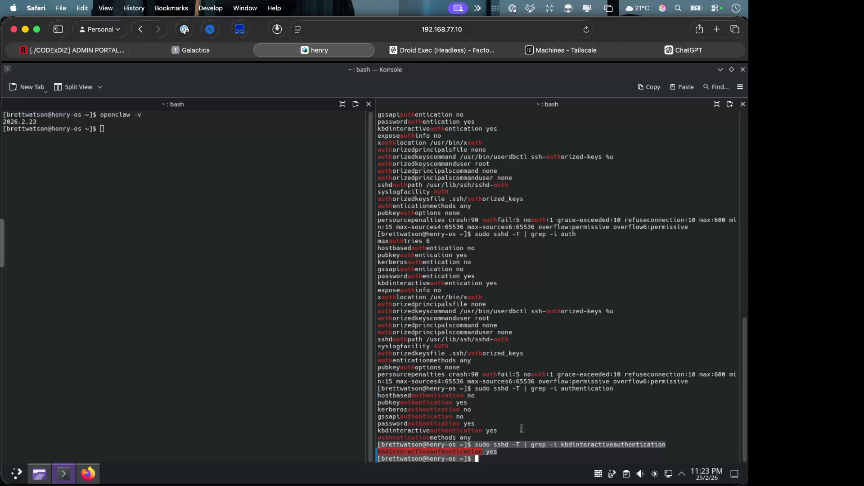
{"action": "right_click", "coordinate": [527, 452]}
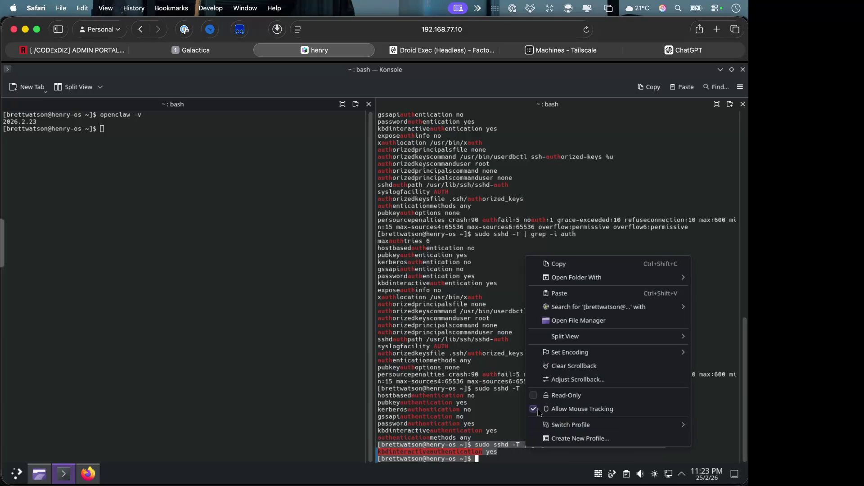
{"action": "left_click", "coordinate": [575, 262]}
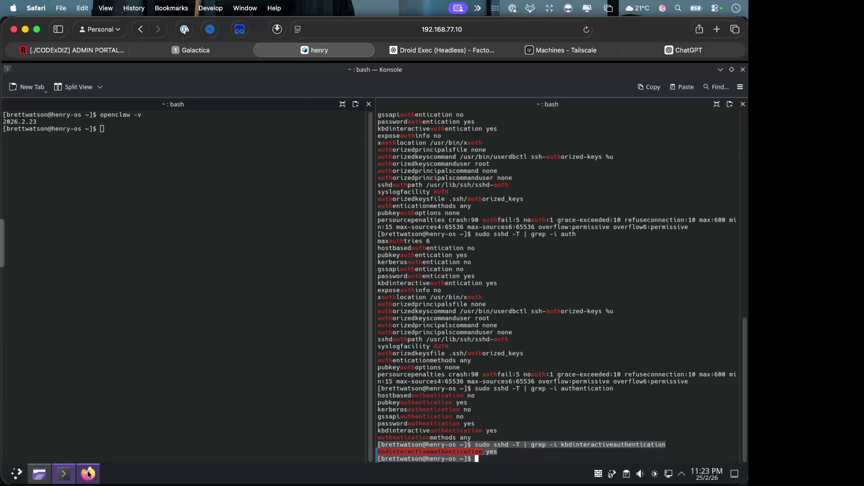
{"action": "left_click", "coordinate": [88, 474]}
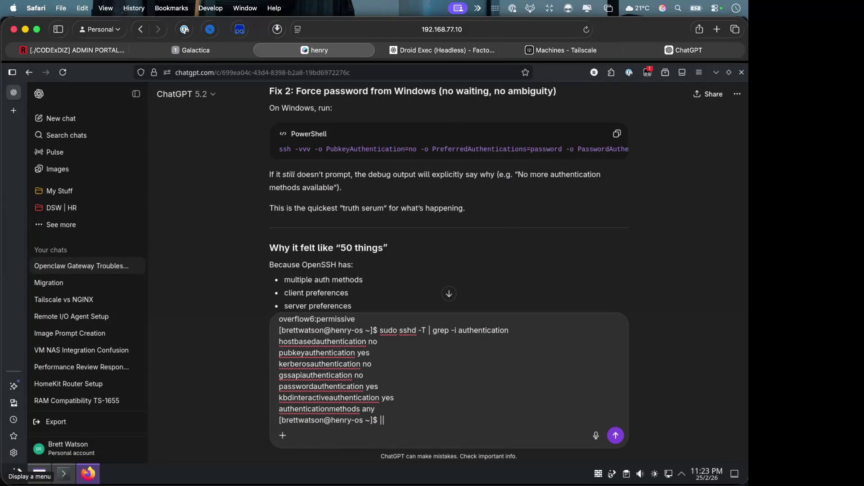
- Paste the kbdinteractiveauthentication check output into the ChatGPT draft
{"action": "key", "text": "ctrl+v"}
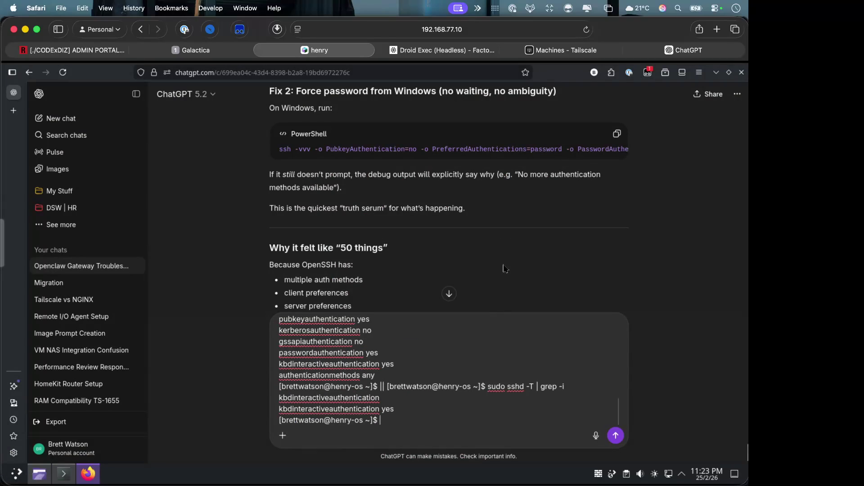
{"action": "scroll", "coordinate": [512, 247], "scroll_direction": "down", "scroll_amount": 3}
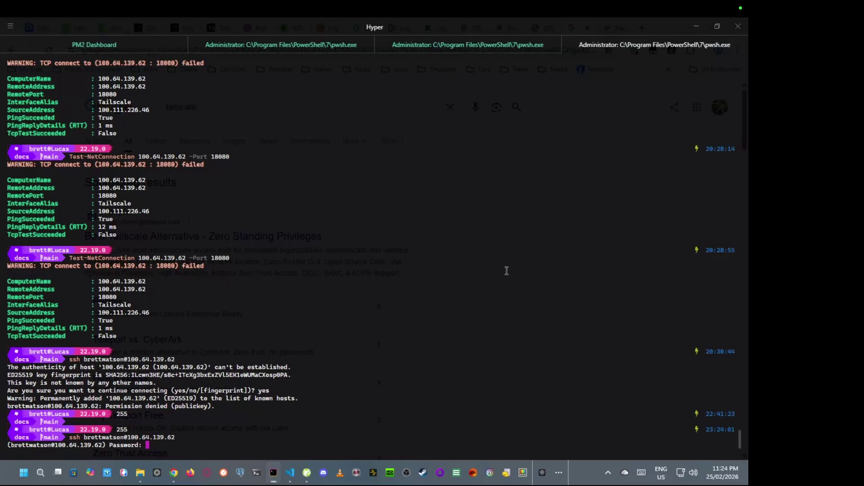
- Log in to henry-os over SSH with a password, list the home folder with ls, then exit
{"action": "key", "text": "Return"}
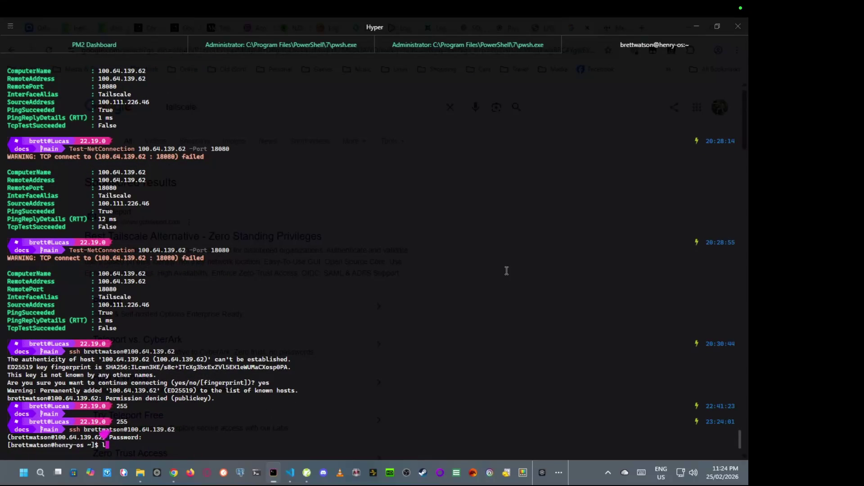
{"action": "key", "text": "Return"}
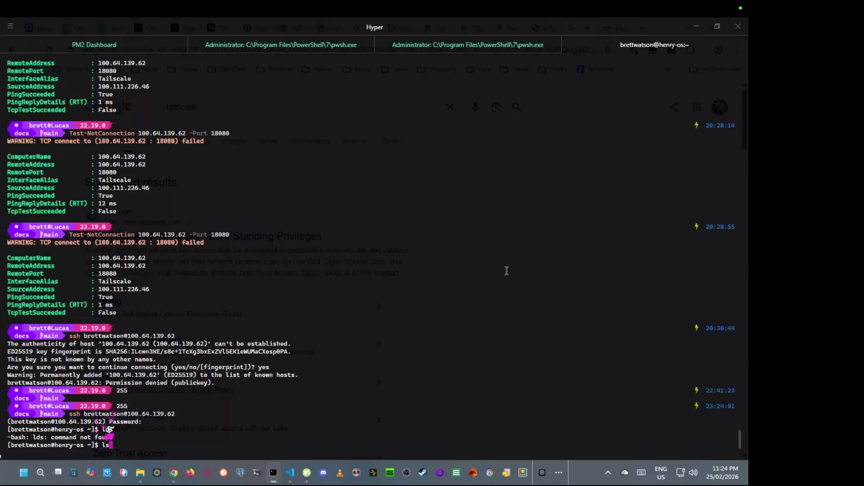
{"action": "key", "text": "Return"}
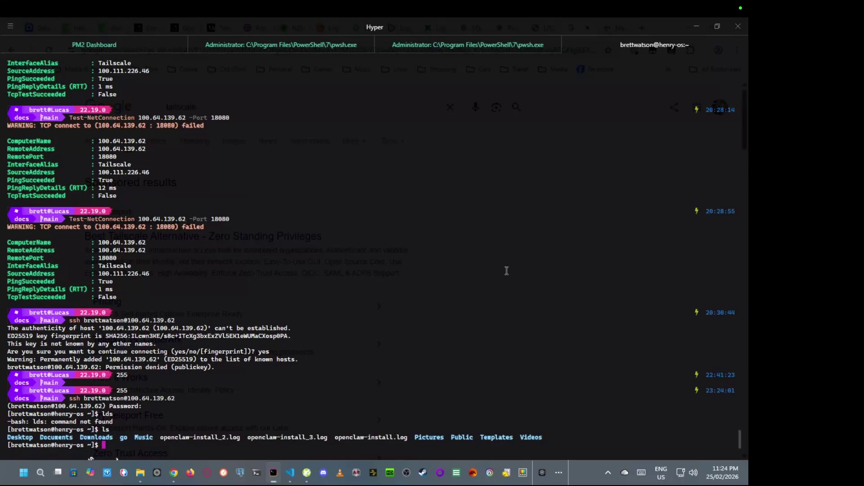
{"action": "key", "text": "Return"}
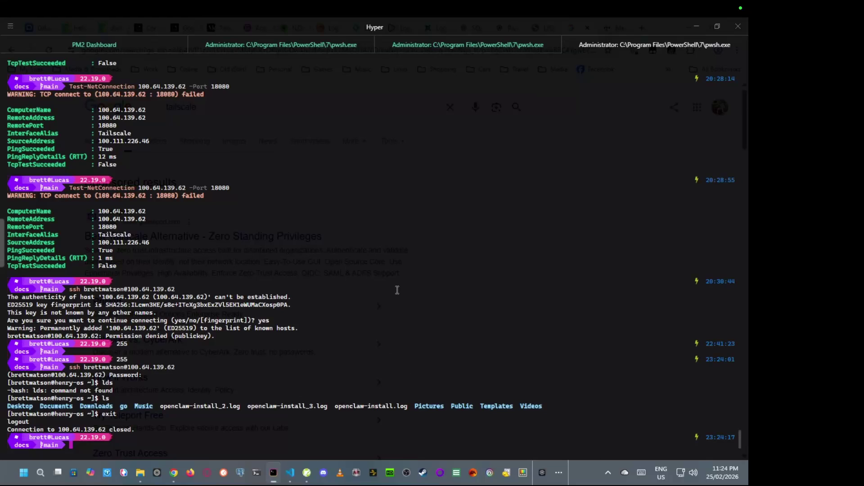
{"action": "key", "text": "ctrl+Right"}
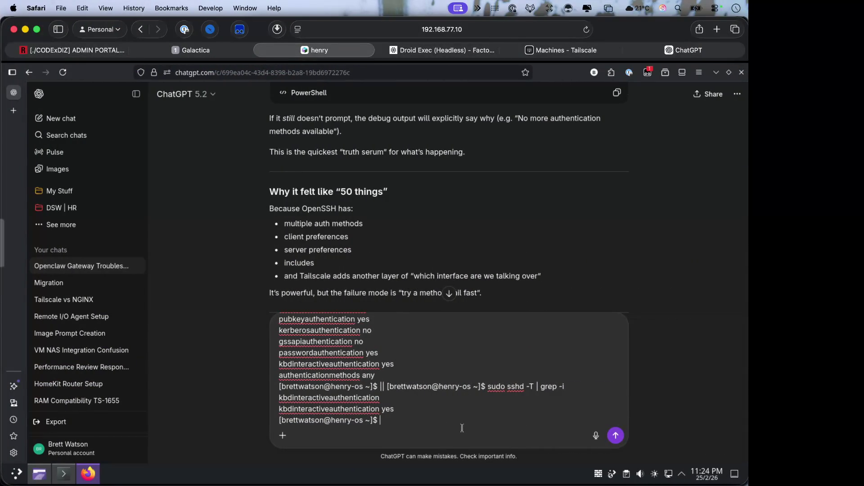
- Add a draft note that SSH from Windows over Tailscale works and remote desktop is next, fixing 'woor' to 'woot'
{"action": "type", "text": "| ok"}
{"action": "type", "text": " ss"}
{"action": "type", "text": "h om"}
{"action": "type", "text": "in from windows ov"}
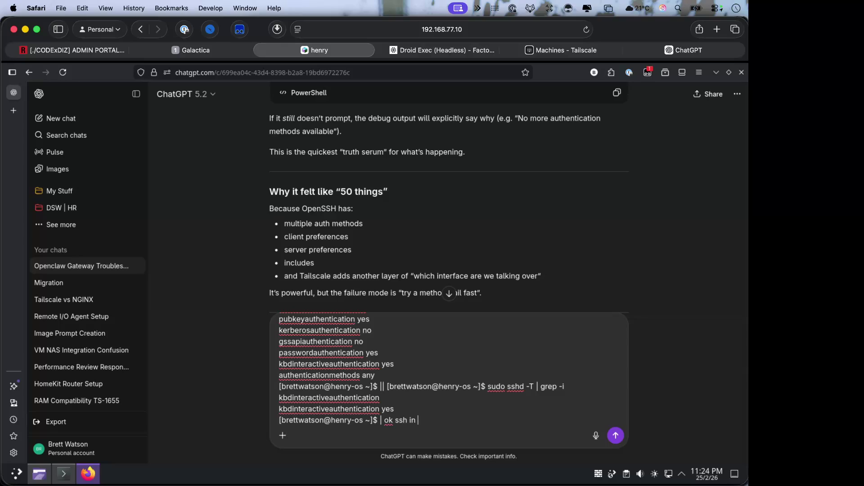
{"action": "type", "text": "er tailscale! "}
{"action": "type", "text": "woor now remo"}
{"action": "type", "text": "te s"}
{"action": "type", "text": "ekst"}
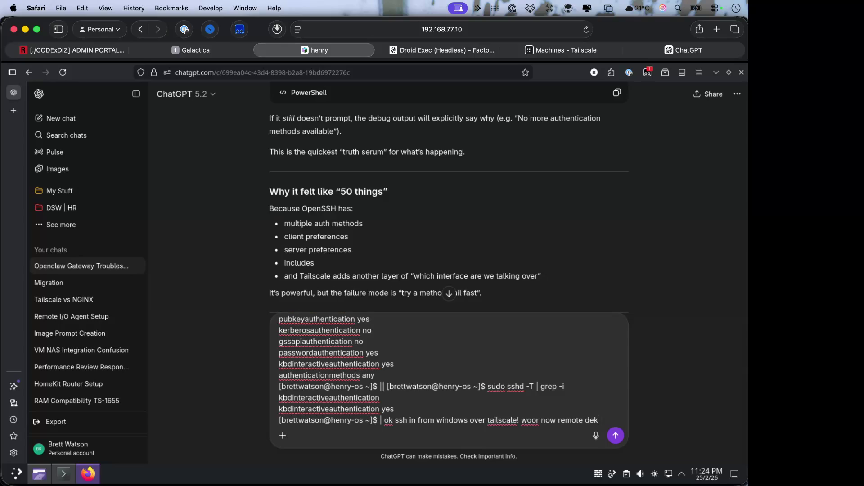
{"action": "type", "text": "ktop!"}
{"action": "left_click", "coordinate": [532, 422]}
{"action": "key", "text": "Right"}
{"action": "key", "text": "BackSpace"}
{"action": "type", "text": "t"}
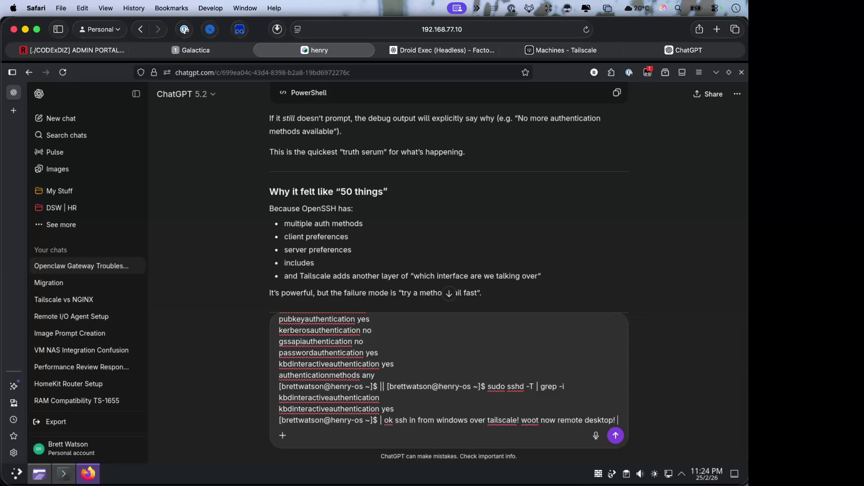
{"action": "key", "text": "ctrl+Right"}
{"action": "mouse_move", "coordinate": [650, 484]}
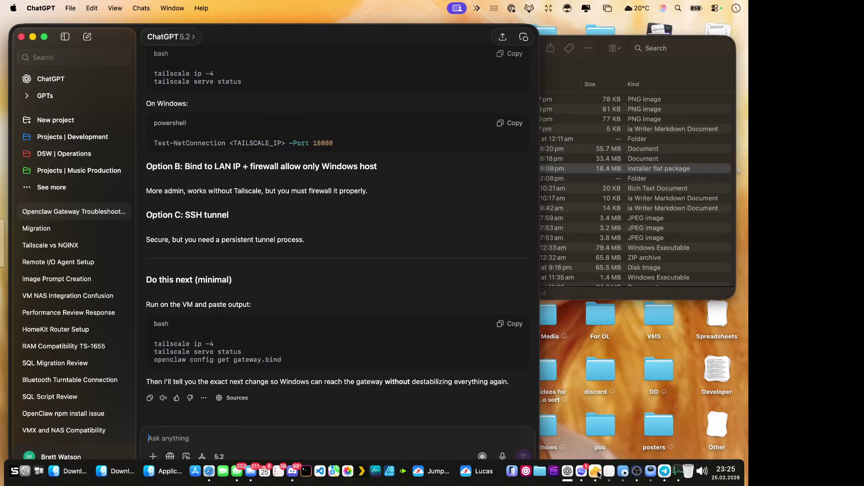
- Bring Jump Desktop forward, enlarge its window, and open Edit settings for the Henry-OS connection
{"action": "mouse_move", "coordinate": [445, 473]}
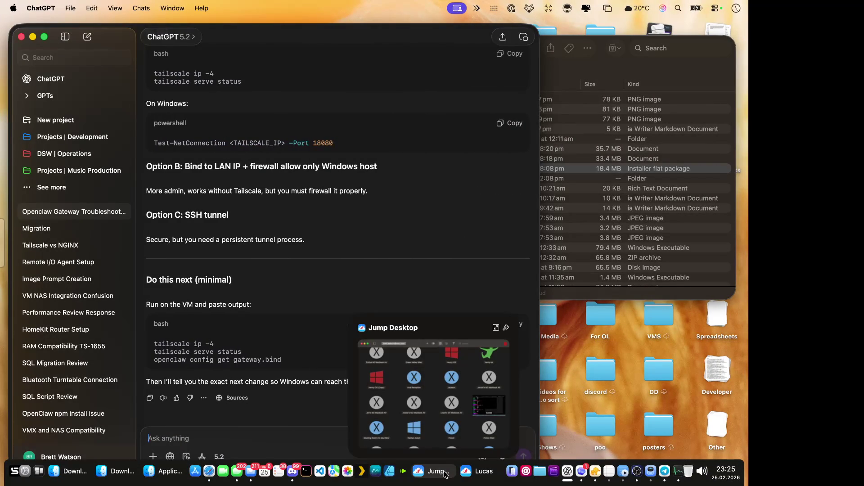
{"action": "left_click", "coordinate": [442, 448]}
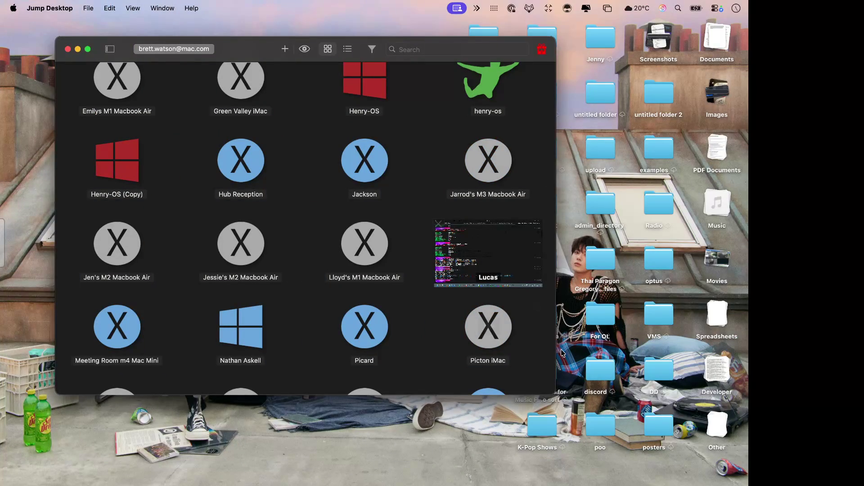
{"action": "mouse_move", "coordinate": [556, 394]}
{"action": "left_mouse_down"}
{"action": "mouse_move", "coordinate": [587, 397]}
{"action": "mouse_move", "coordinate": [683, 439]}
{"action": "left_mouse_up"}
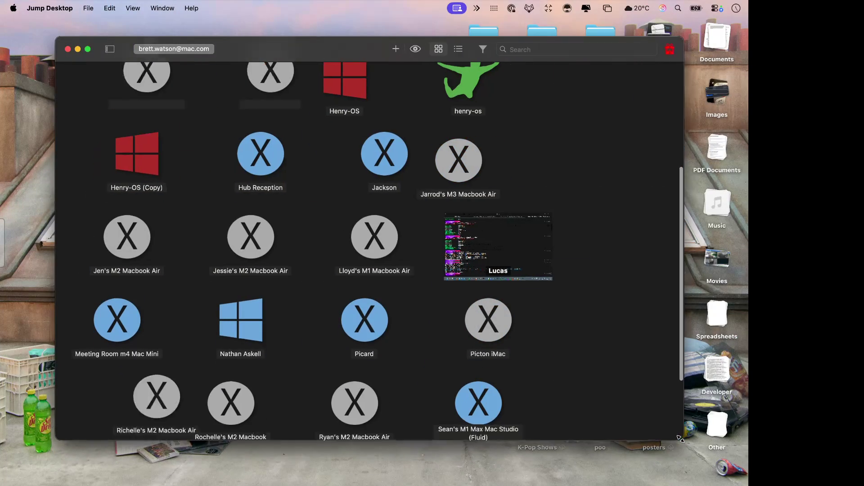
{"action": "scroll", "coordinate": [524, 283], "scroll_direction": "up", "scroll_amount": 5}
{"action": "mouse_move", "coordinate": [163, 249]}
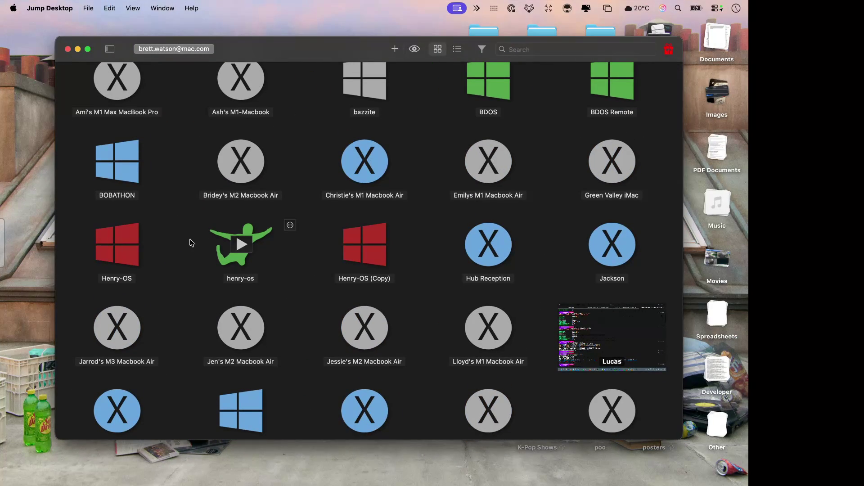
{"action": "mouse_move", "coordinate": [125, 244]}
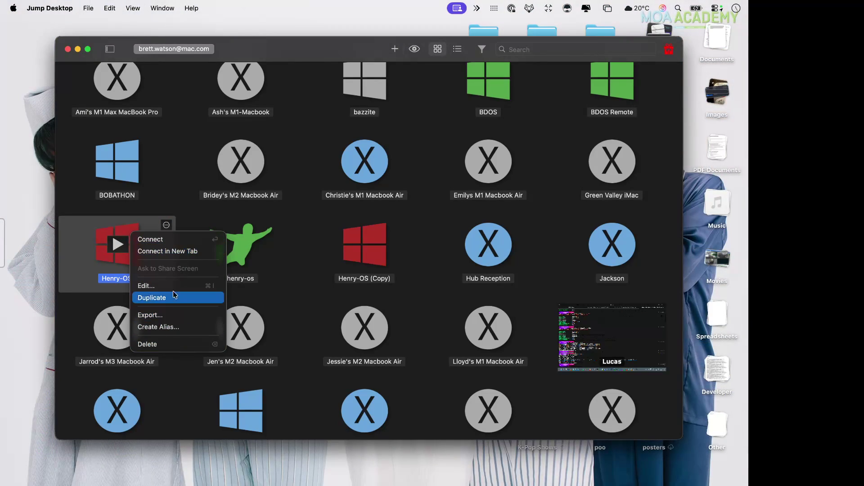
{"action": "left_click", "coordinate": [178, 290]}
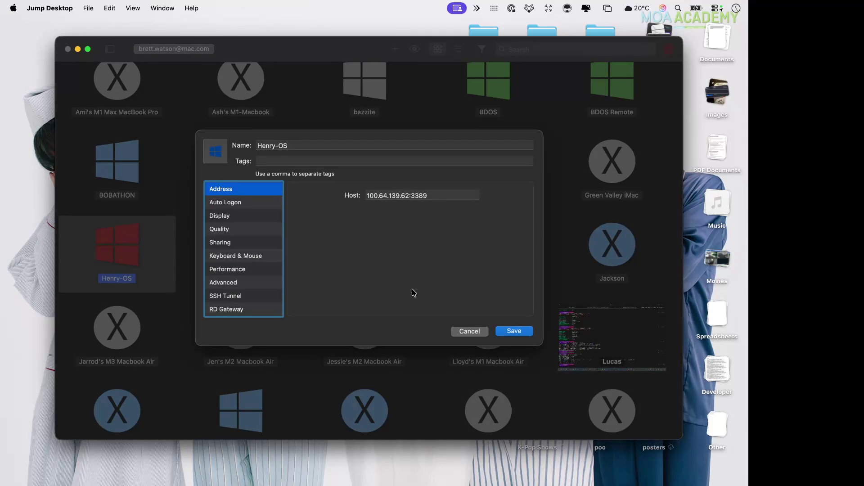
- Screenshot the Address and Auto Logon panes of the Henry-OS settings
{"action": "key", "text": "super+shift+4"}
{"action": "mouse_move", "coordinate": [189, 125]}
{"action": "left_mouse_down"}
{"action": "mouse_move", "coordinate": [434, 268]}
{"action": "mouse_move", "coordinate": [548, 355]}
{"action": "left_mouse_up"}
{"action": "left_click", "coordinate": [274, 205]}
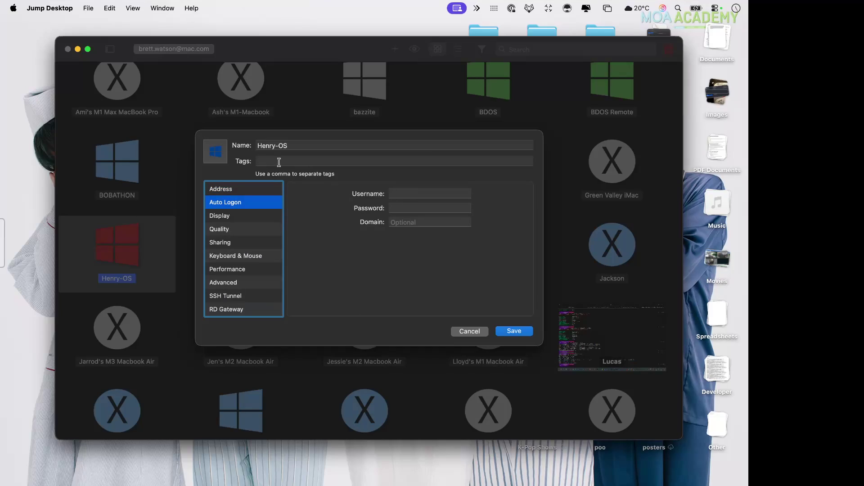
{"action": "key", "text": "super+shift+4"}
{"action": "left_click_drag", "start_coordinate": [191, 125], "coordinate": [556, 354]}
- Step through the Display, Colour, Audio and Keyboard/Mouse panes, screenshotting Keyboard and Mouse
{"action": "left_click", "coordinate": [255, 217]}
{"action": "left_click", "coordinate": [254, 230]}
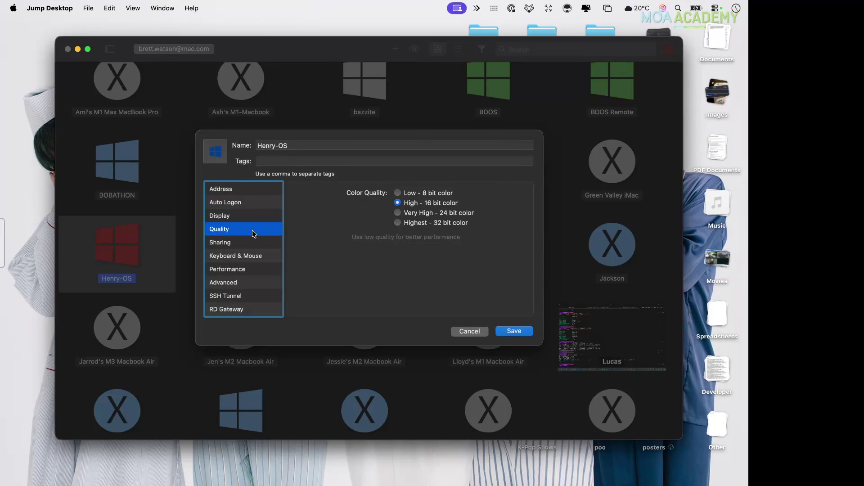
{"action": "left_click", "coordinate": [255, 242]}
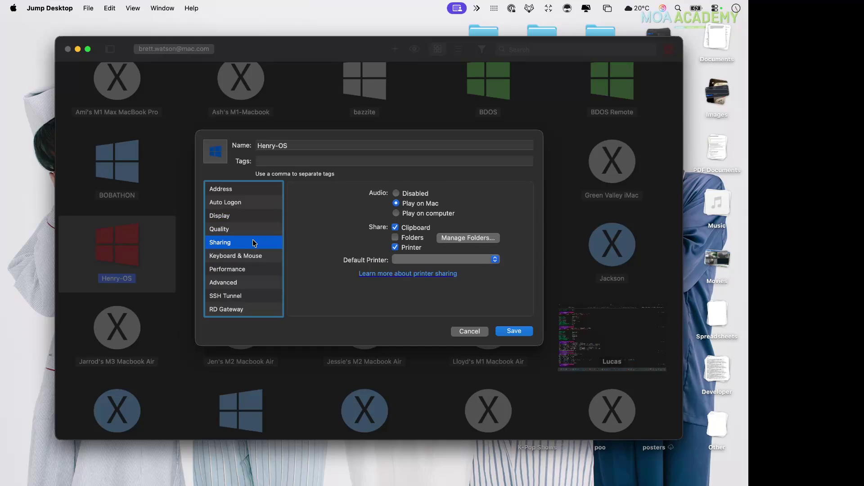
{"action": "left_click", "coordinate": [252, 256]}
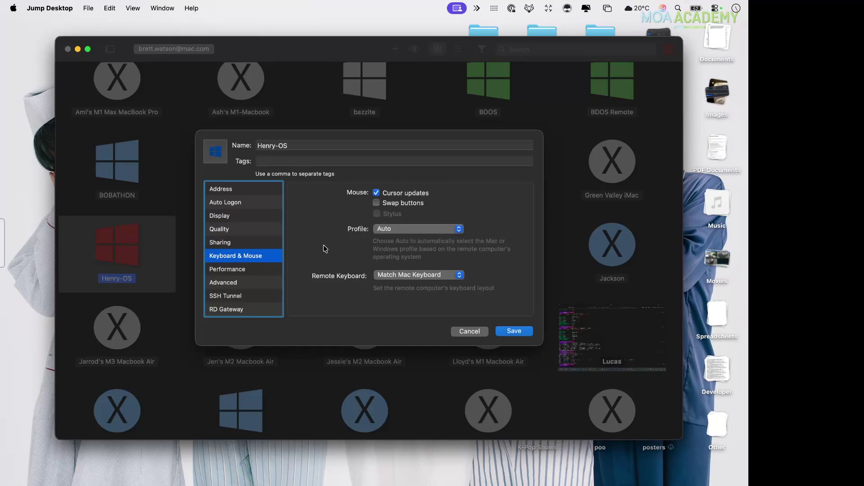
{"action": "key", "text": "super+shift+4"}
{"action": "mouse_move", "coordinate": [189, 123]}
{"action": "left_mouse_down"}
{"action": "mouse_move", "coordinate": [483, 336]}
{"action": "mouse_move", "coordinate": [554, 352]}
{"action": "left_mouse_up"}
{"action": "left_click", "coordinate": [247, 271]}
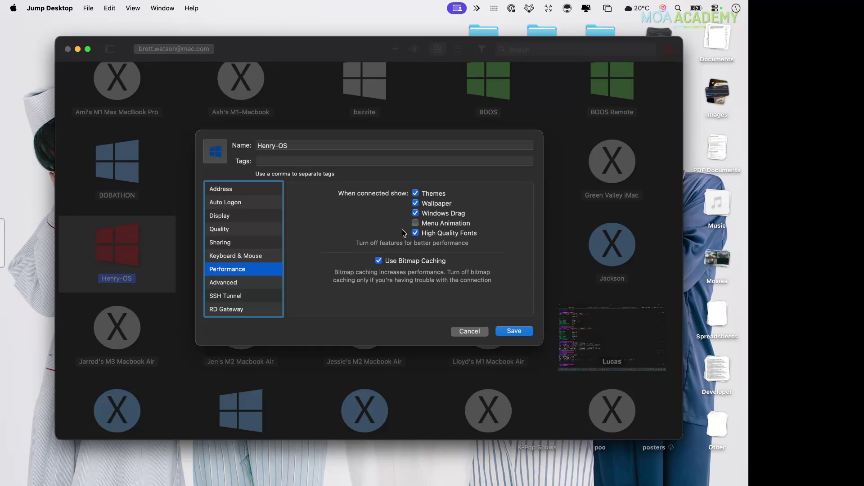
- Screenshot the Advanced and SSH Tunnel settings panes
{"action": "left_click", "coordinate": [256, 283]}
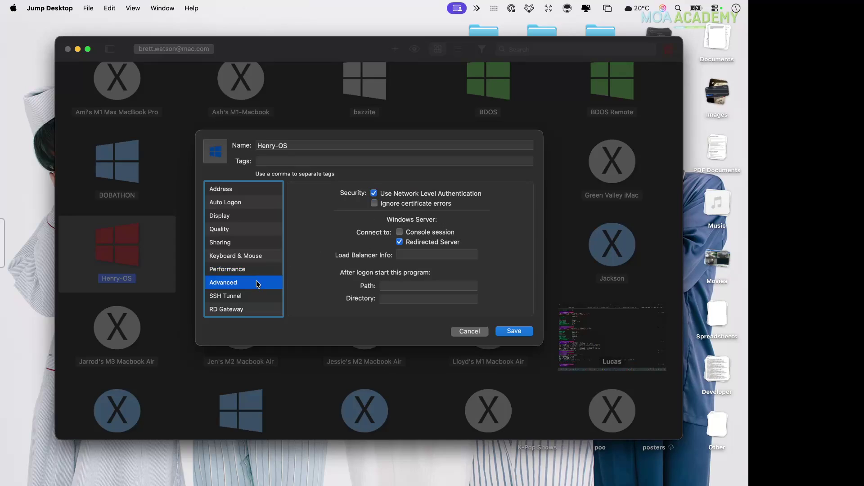
{"action": "key", "text": "super+shift+4"}
{"action": "mouse_move", "coordinate": [185, 121]}
{"action": "left_mouse_down"}
{"action": "mouse_move", "coordinate": [336, 317]}
{"action": "mouse_move", "coordinate": [557, 352]}
{"action": "left_mouse_up"}
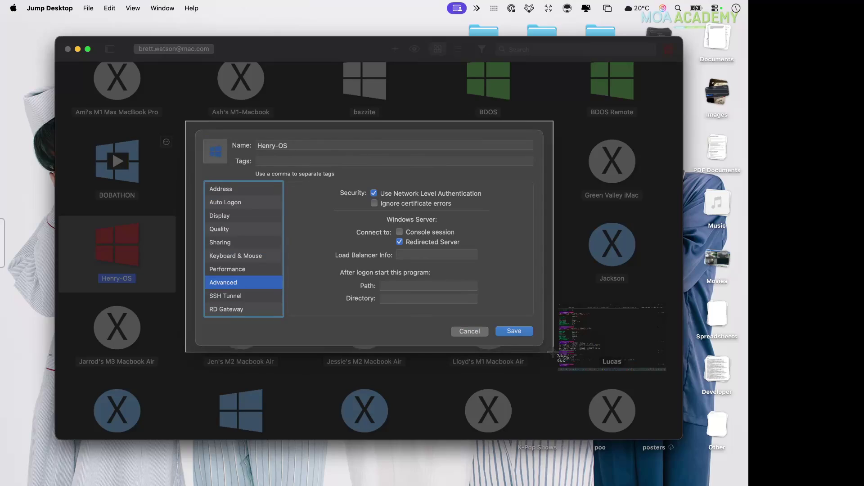
{"action": "left_click", "coordinate": [253, 297]}
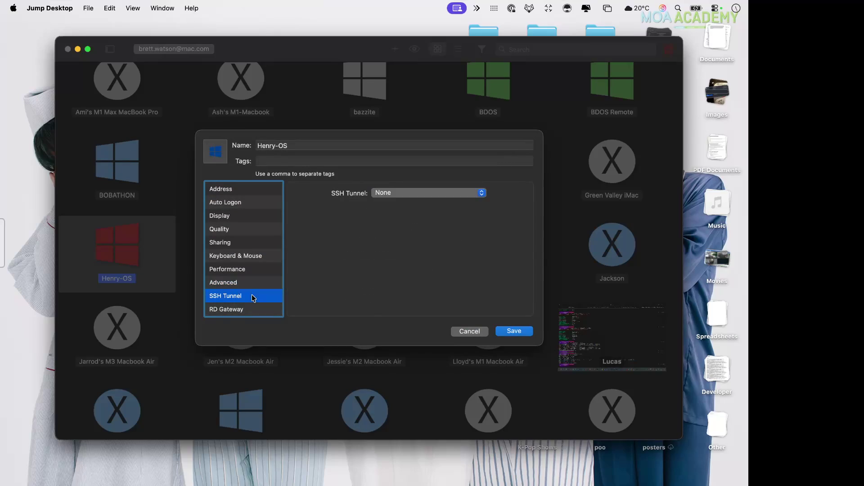
{"action": "key", "text": "super+shift+4"}
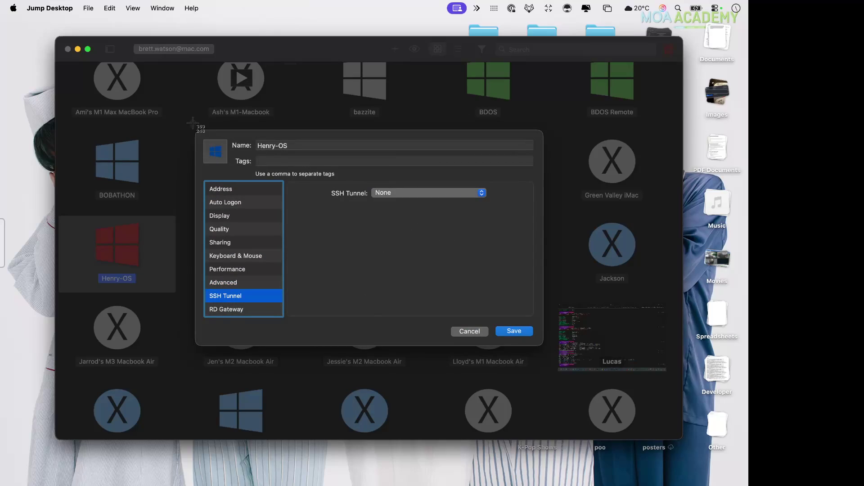
{"action": "mouse_move", "coordinate": [189, 122]}
{"action": "left_mouse_down"}
{"action": "mouse_move", "coordinate": [391, 275]}
{"action": "mouse_move", "coordinate": [552, 357]}
{"action": "left_mouse_up"}
- Screenshot the RD Gateway pane, then switch to the full-screen VNC login page
{"action": "left_click", "coordinate": [261, 311]}
{"action": "key", "text": "super+shift+4"}
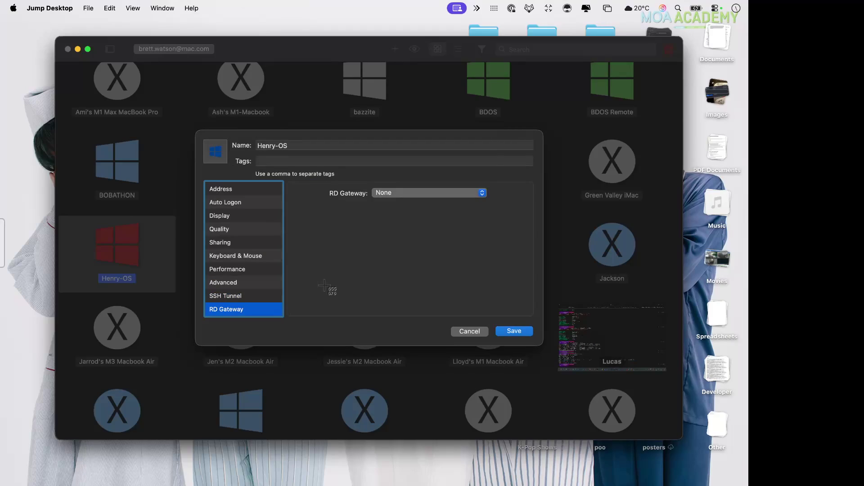
{"action": "mouse_move", "coordinate": [189, 124]}
{"action": "left_mouse_down"}
{"action": "mouse_move", "coordinate": [363, 270]}
{"action": "mouse_move", "coordinate": [550, 356]}
{"action": "left_mouse_up"}
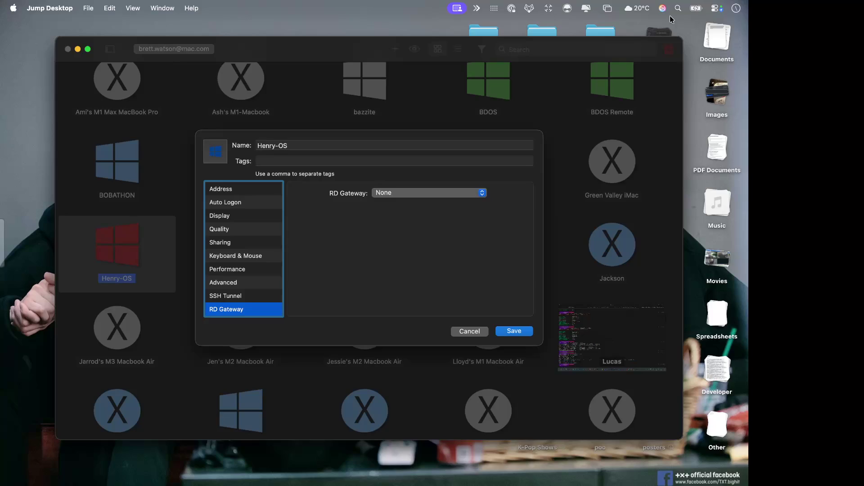
{"action": "key", "text": "ctrl+Left"}
{"action": "key", "text": "ctrl+Left"}
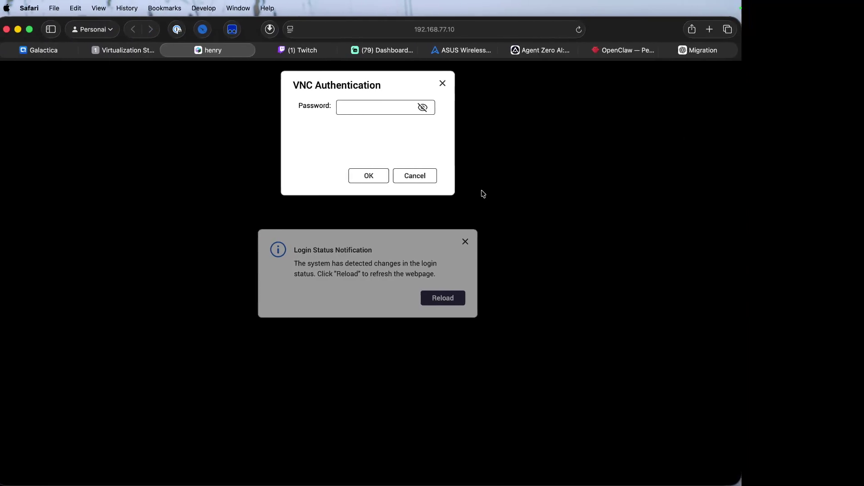
- Enter the VNC console password, dismiss the save-login prompt, and try submitting
{"action": "left_click", "coordinate": [356, 111]}
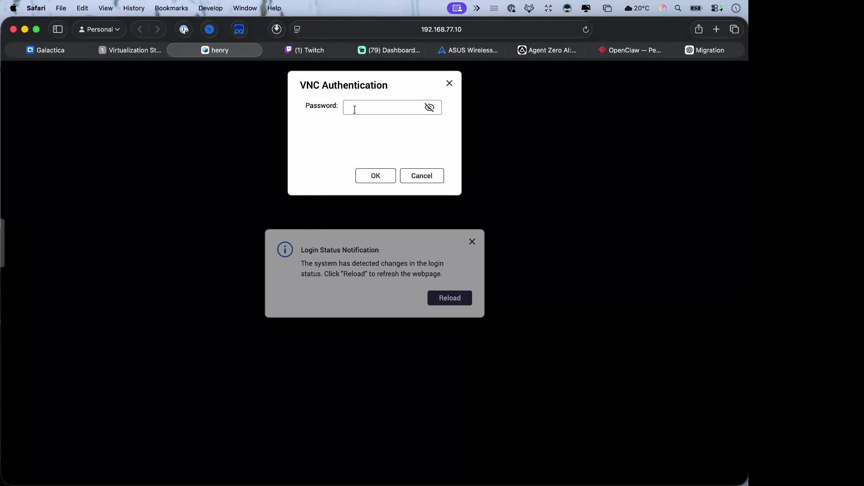
{"action": "type", "text": "••"}
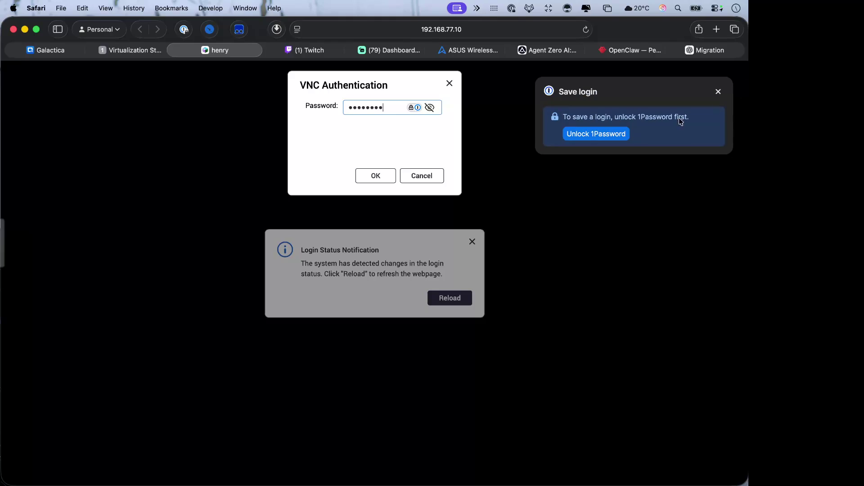
{"action": "left_click", "coordinate": [718, 92]}
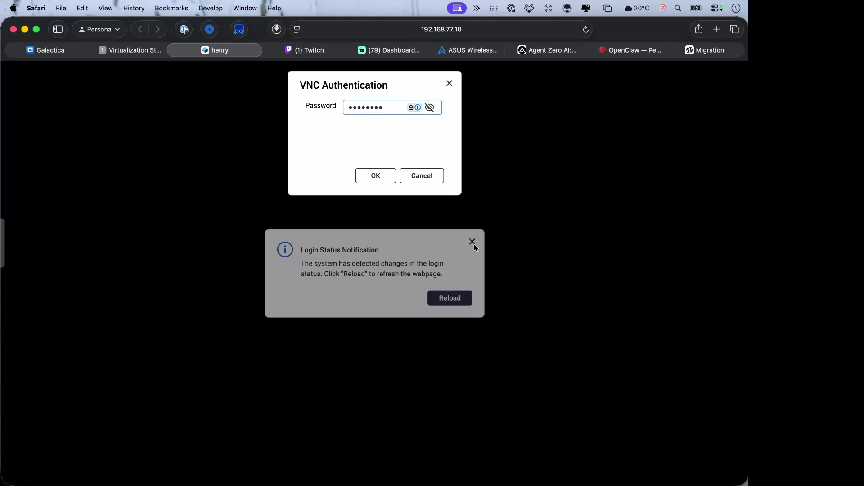
{"action": "left_click", "coordinate": [379, 178]}
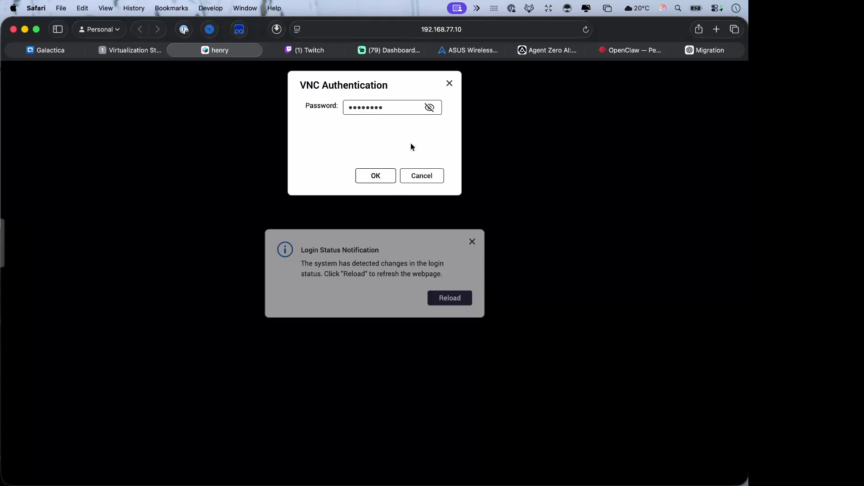
- Reveal the VNC password to check it and retype it
{"action": "left_click", "coordinate": [430, 107]}
{"action": "left_click", "coordinate": [430, 107]}
{"action": "left_click", "coordinate": [405, 106]}
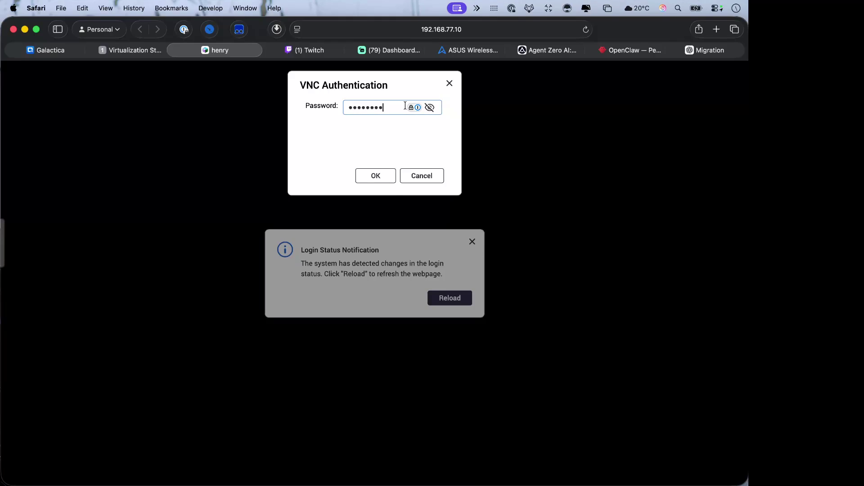
{"action": "left_click", "coordinate": [429, 107]}
{"action": "left_click", "coordinate": [430, 109]}
{"action": "left_click", "coordinate": [399, 106]}
{"action": "double_click", "coordinate": [398, 107]}
{"action": "type", "text": "••"}
- Correct the password in plain view, submit it, and reload via the login-status notice
{"action": "left_click", "coordinate": [430, 107]}
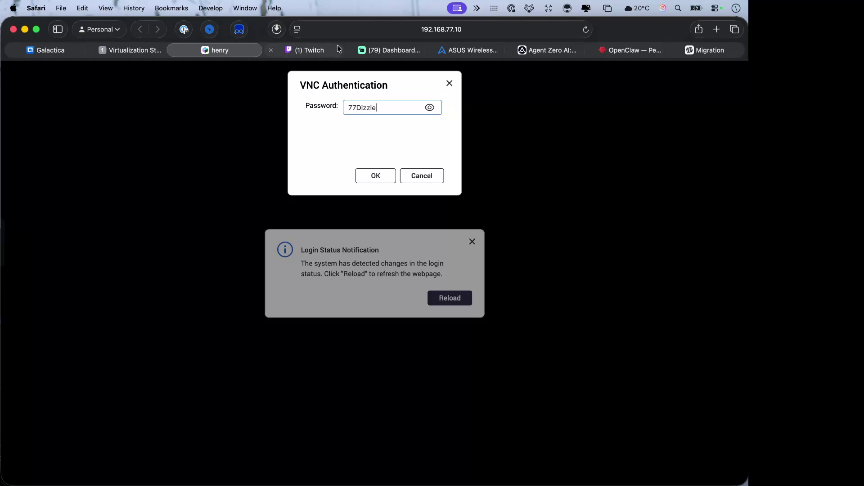
{"action": "left_click", "coordinate": [376, 177]}
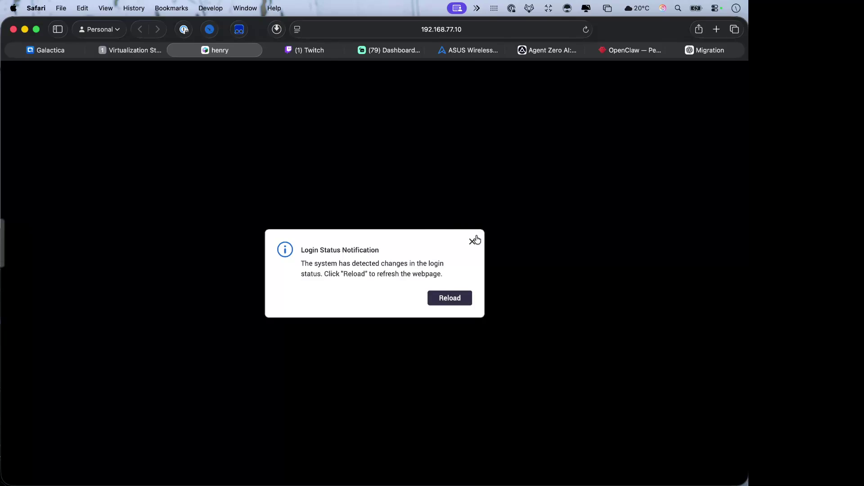
{"action": "left_click", "coordinate": [472, 242]}
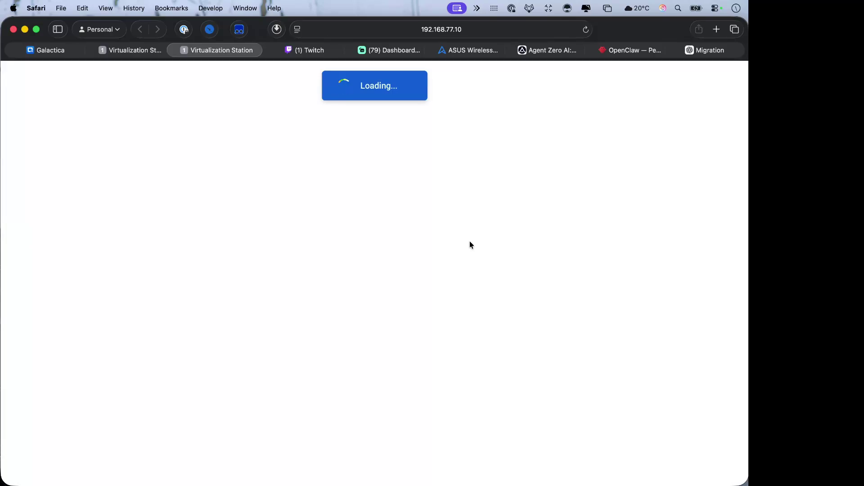
- Cycle desktop spaces past Tailscale Machines and Mail to the ChatGPT/Finder space, bringing Finder forward
{"action": "key", "text": "ctrl+Right"}
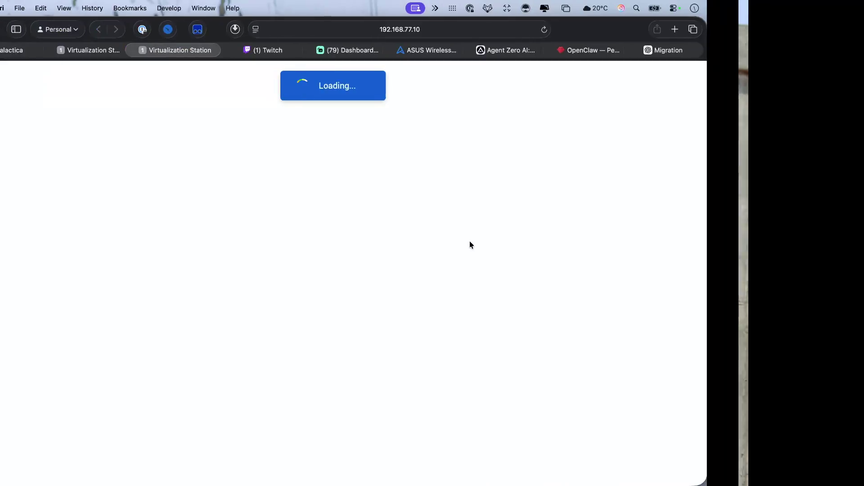
{"action": "key", "text": "ctrl+Right"}
{"action": "key", "text": "ctrl+Right"}
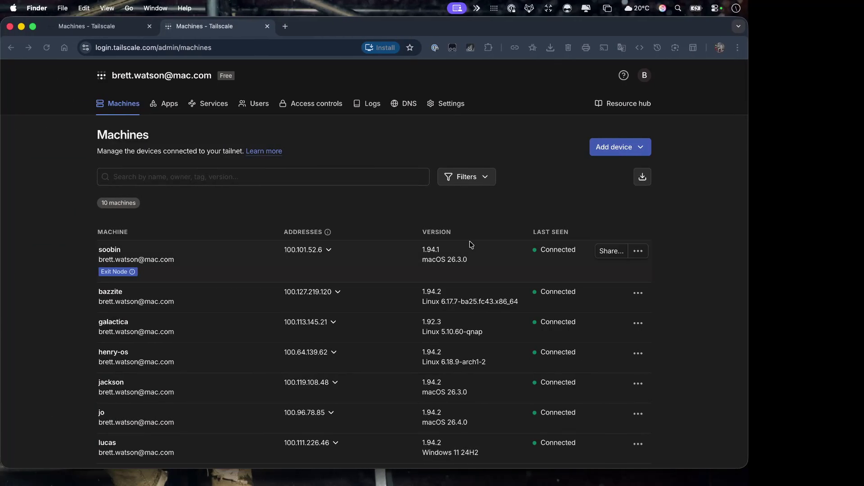
{"action": "key", "text": "ctrl+Right"}
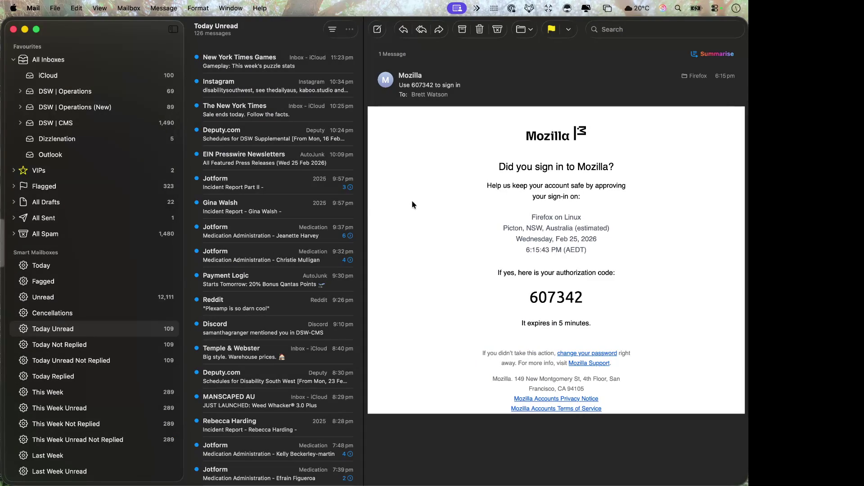
{"action": "key", "text": "ctrl+Right"}
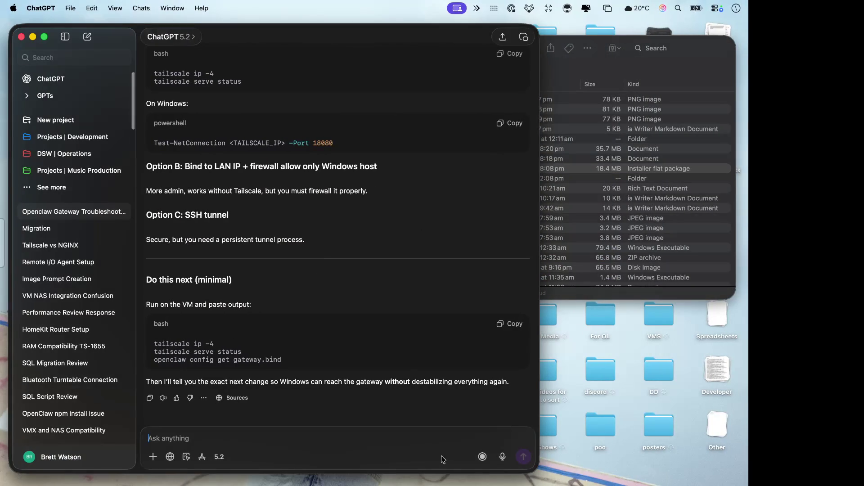
{"action": "mouse_move", "coordinate": [491, 485]}
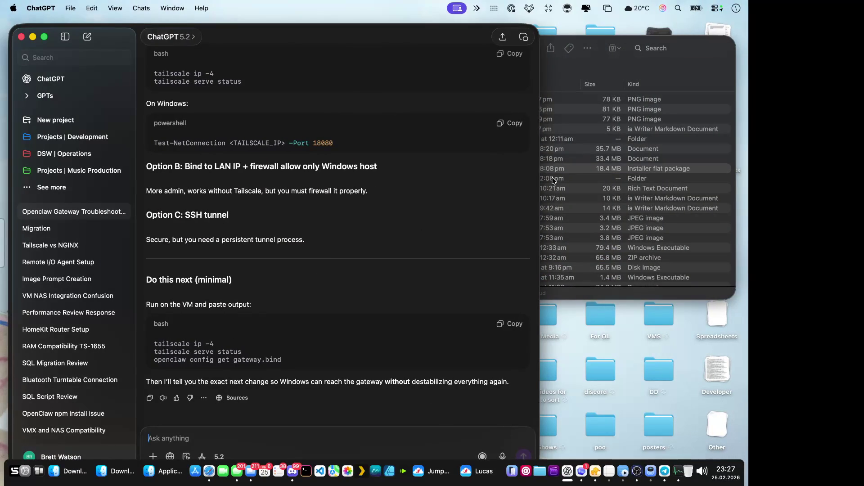
{"action": "left_click", "coordinate": [610, 68]}
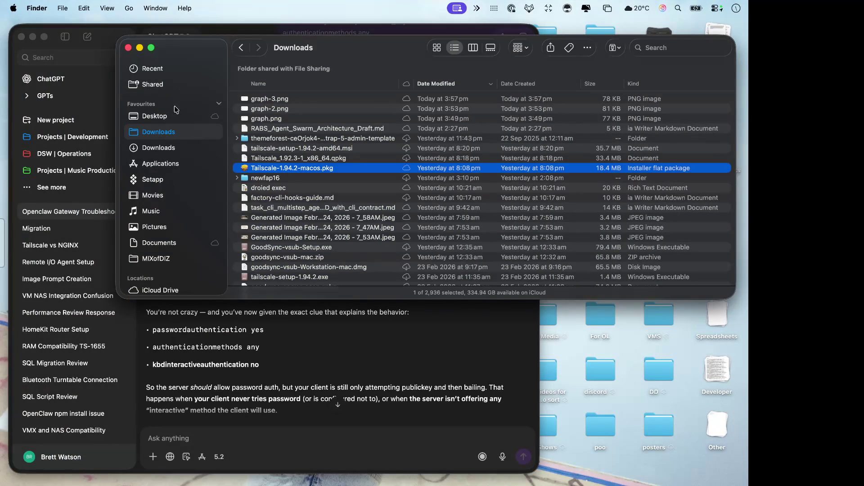
- Open the Desktop folder in Finder and preview the newest screenshots
{"action": "left_click", "coordinate": [173, 116]}
{"action": "left_click", "coordinate": [393, 136]}
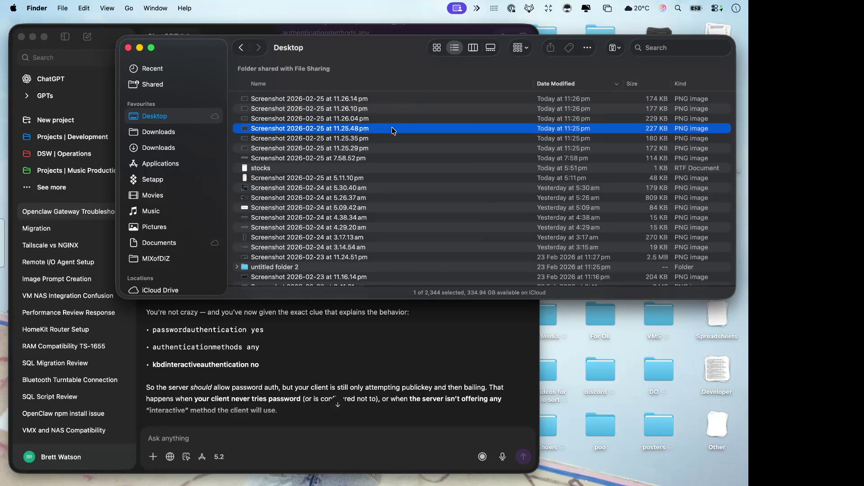
{"action": "key", "text": "space"}
{"action": "key", "text": "Down"}
{"action": "key", "text": "Down"}
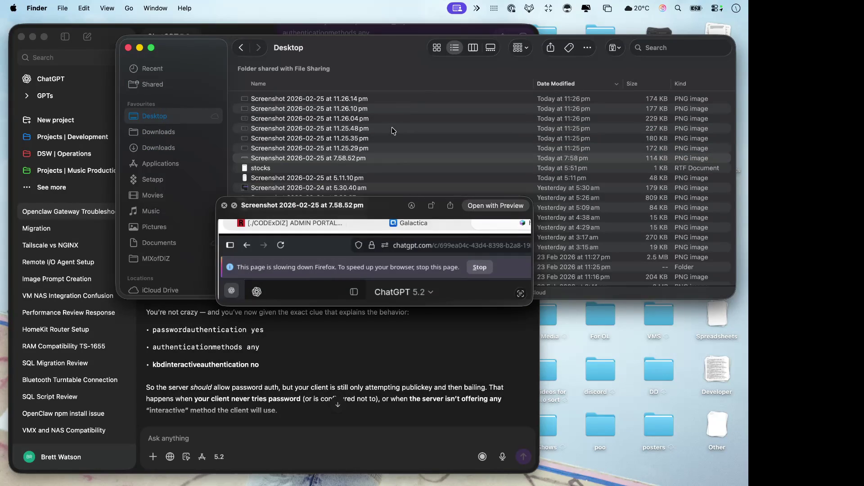
{"action": "key", "text": "Up"}
{"action": "key", "text": "space"}
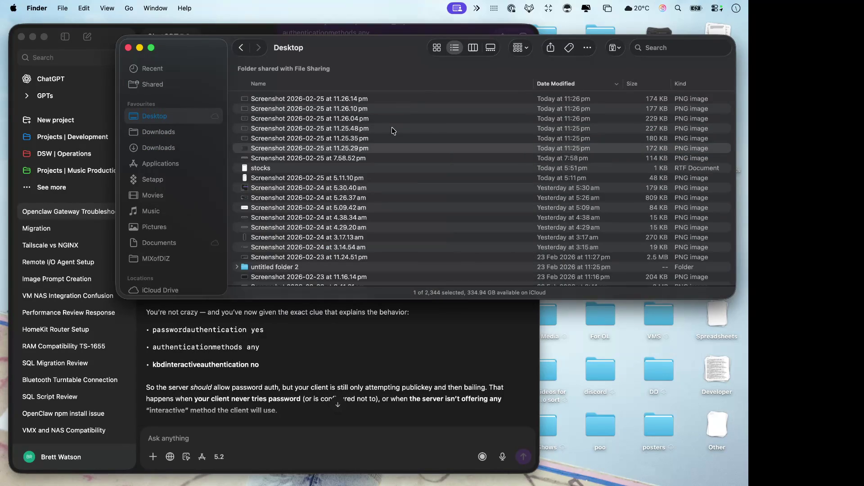
{"action": "key", "text": "space"}
{"action": "key", "text": "space"}
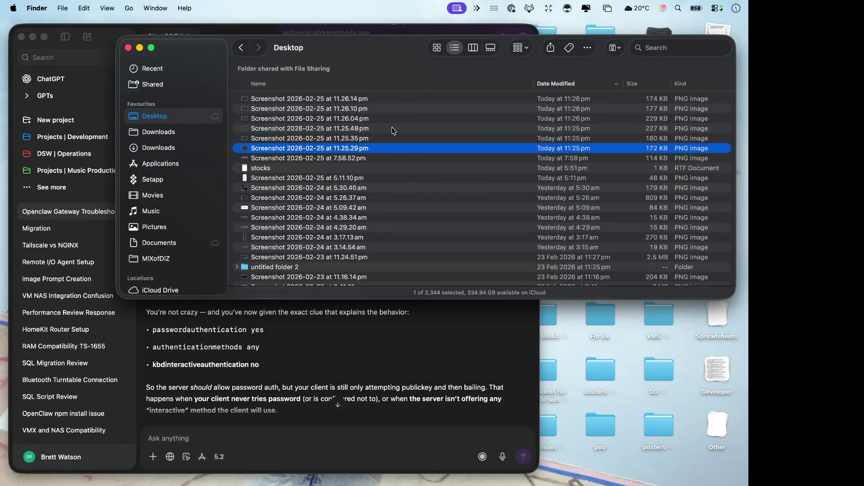
- Select the six newest screenshots, drag them into ChatGPT's Ask anything field and send
{"action": "key", "text": "shift+Up"}
{"action": "key", "text": "shift+Up"}
{"action": "key", "text": "shift+Up"}
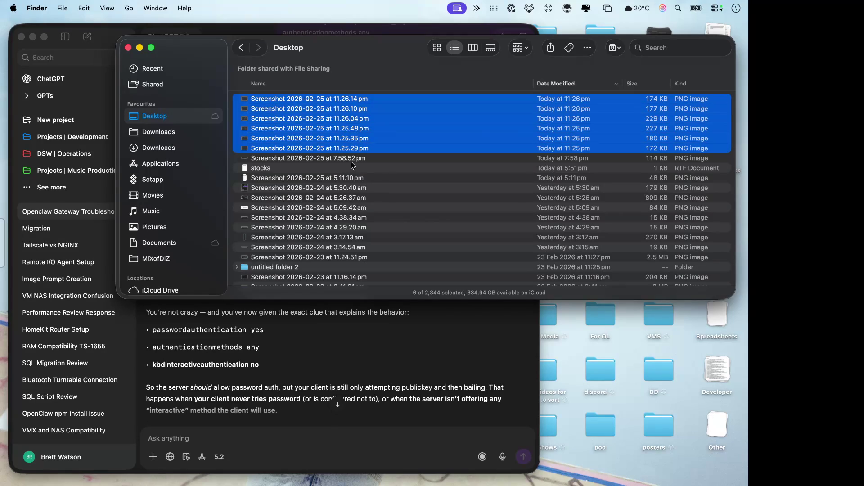
{"action": "scroll", "coordinate": [302, 345], "scroll_direction": "down", "scroll_amount": 5}
{"action": "scroll", "coordinate": [302, 345], "scroll_direction": "down", "scroll_amount": 5}
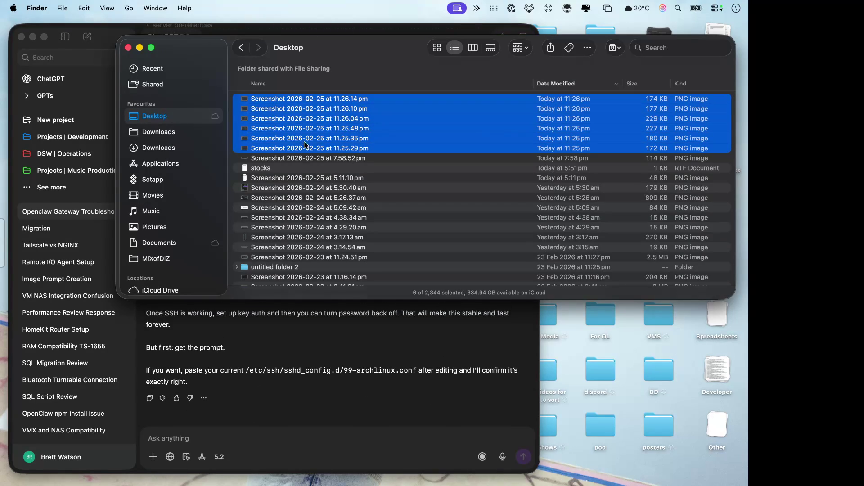
{"action": "mouse_move", "coordinate": [306, 137]}
{"action": "left_mouse_down"}
{"action": "mouse_move", "coordinate": [261, 285]}
{"action": "mouse_move", "coordinate": [298, 421]}
{"action": "mouse_move", "coordinate": [290, 438]}
{"action": "left_mouse_up"}
{"action": "left_click", "coordinate": [227, 439]}
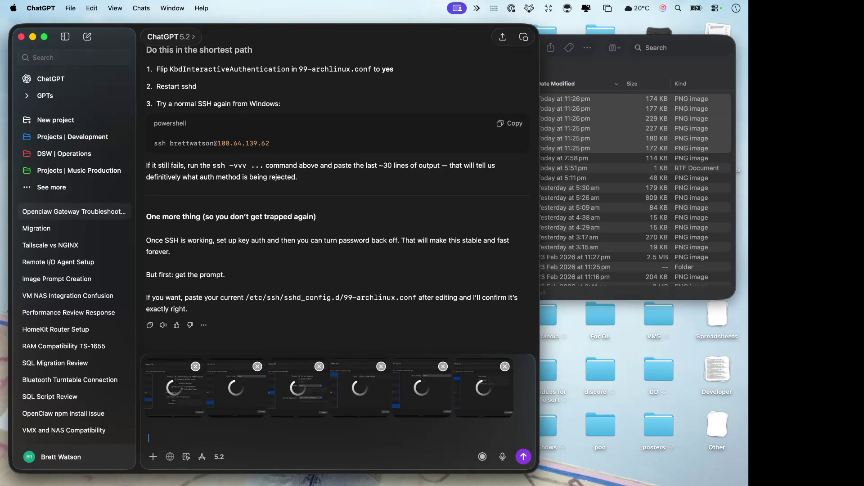
{"action": "key", "text": "Return"}
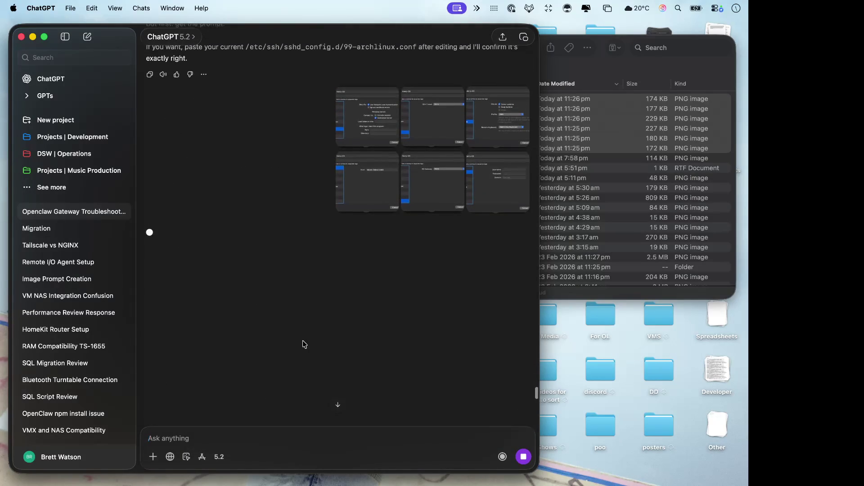
{"action": "key", "text": "super+Tab"}
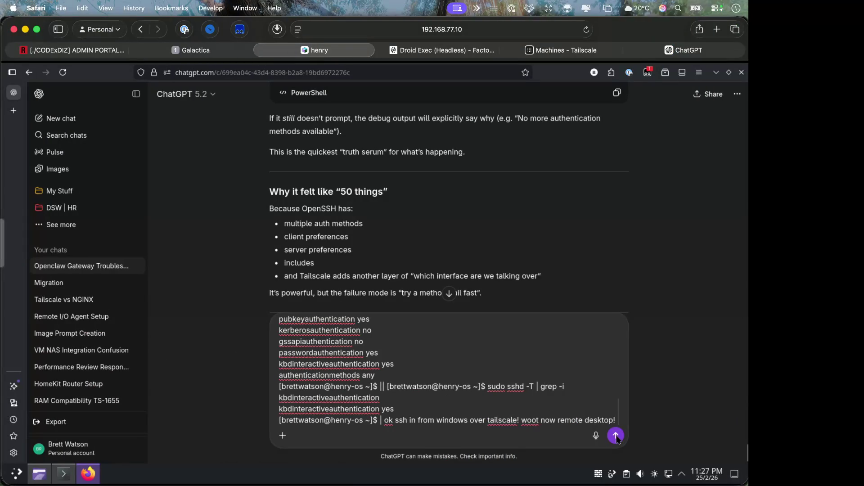
- Send the pasted sshd output message and check the Konsole terminal on the remote desktop
{"action": "left_click", "coordinate": [616, 436]}
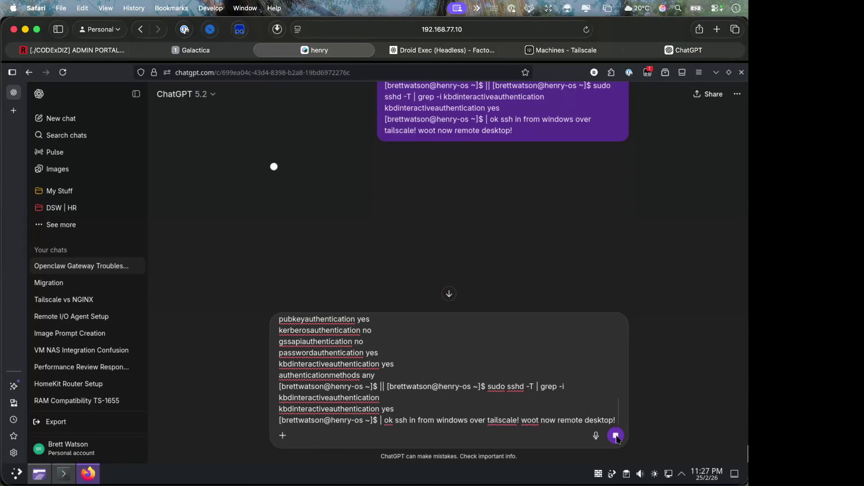
{"action": "left_click", "coordinate": [66, 472]}
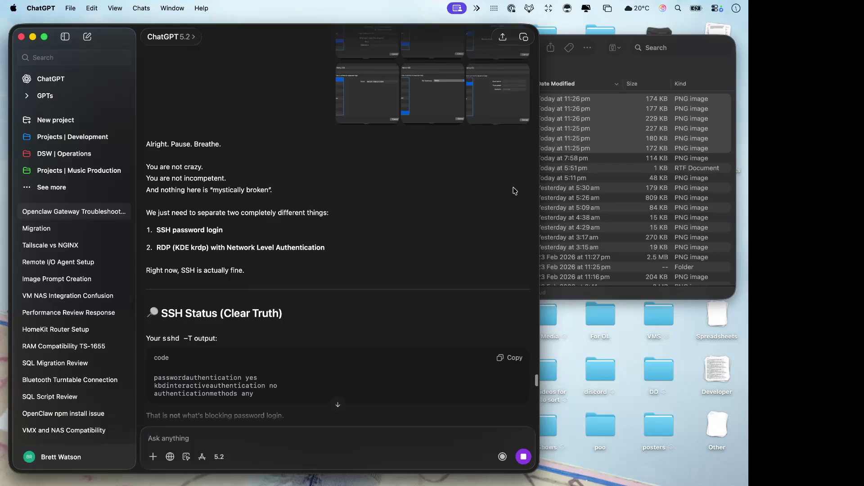
{"action": "scroll", "coordinate": [428, 217], "scroll_direction": "down", "scroll_amount": 5}
{"action": "key", "text": "ctrl+Left"}
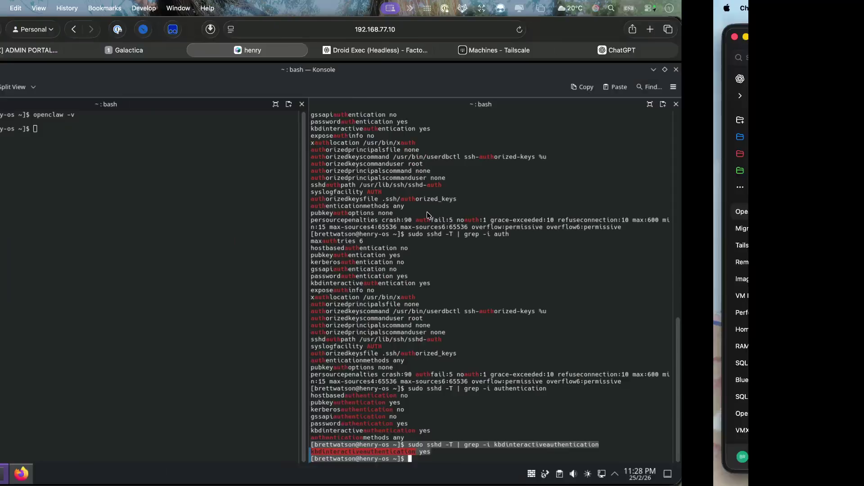
{"action": "left_click", "coordinate": [296, 355]}
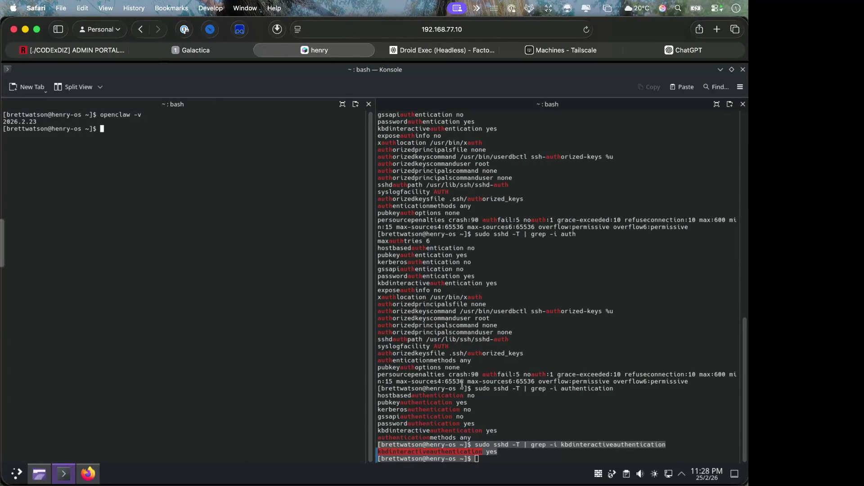
{"action": "left_click", "coordinate": [88, 477]}
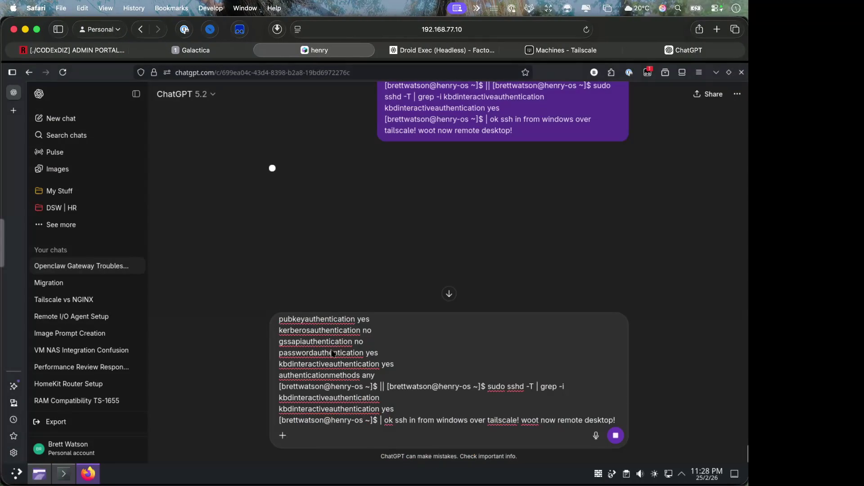
- Open the Migration chat from the ChatGPT app sidebar
{"action": "key", "text": "ctrl+Right"}
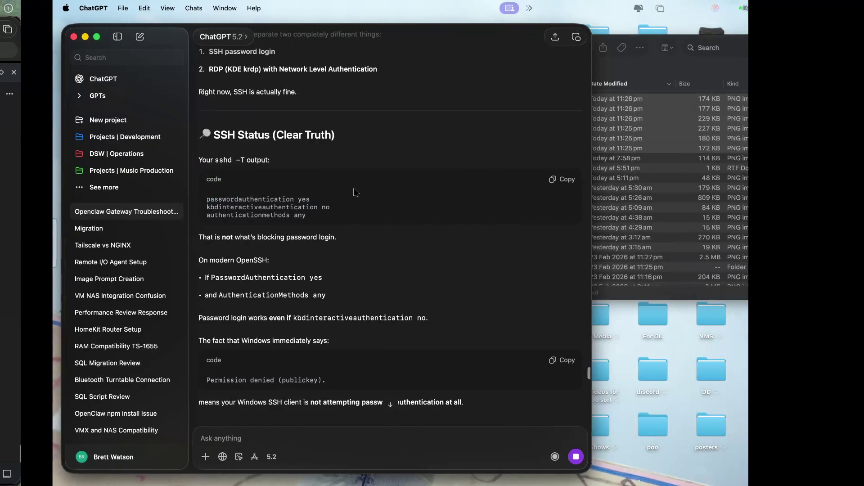
{"action": "left_click", "coordinate": [56, 229]}
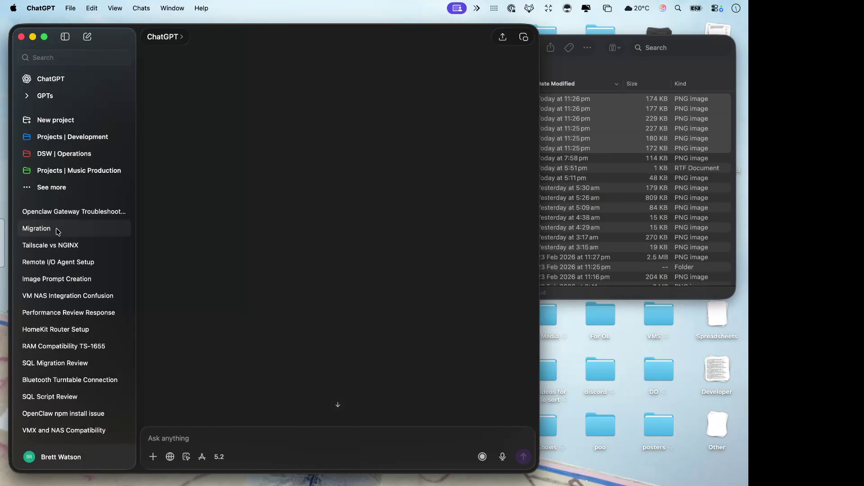
{"action": "key", "text": "ctrl+Left"}
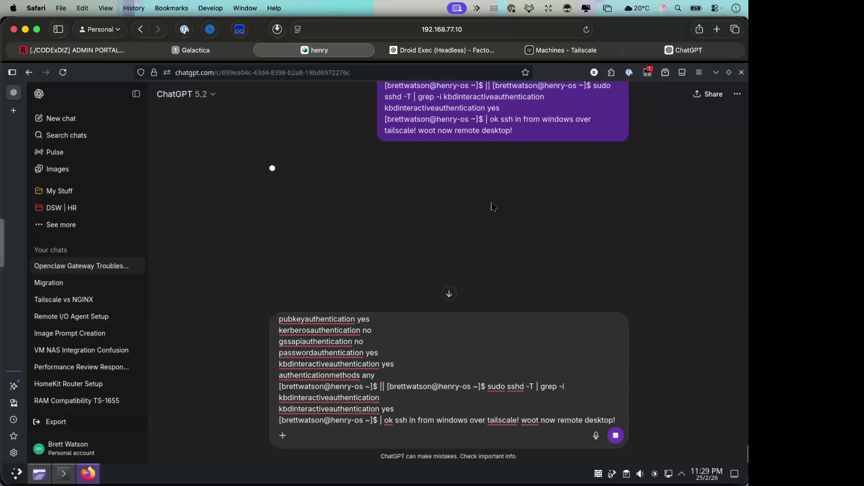
- Scroll down to the sent SSH-over-Tailscale message and ChatGPT's generating reply
{"action": "scroll", "coordinate": [262, 229], "scroll_direction": "down", "scroll_amount": 3}
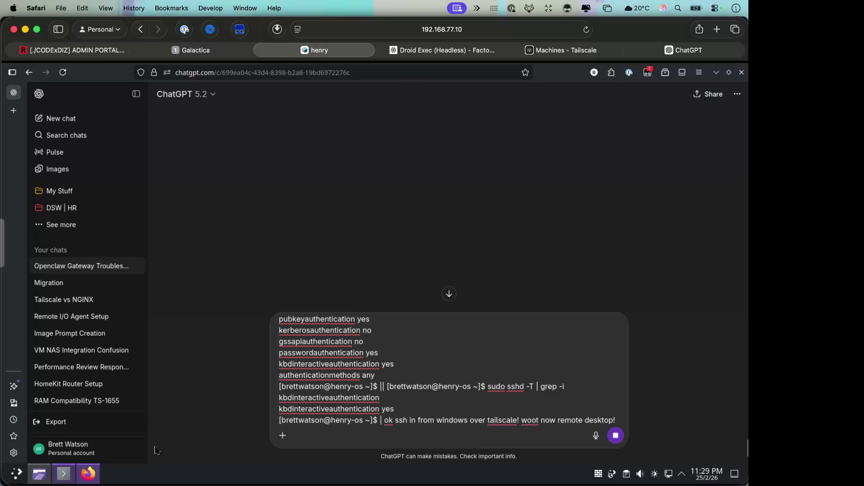
- Run free -h in Konsole's right pane, showing 3.9Gi of 7.7Gi memory available
{"action": "left_click", "coordinate": [64, 473]}
{"action": "left_click", "coordinate": [590, 389]}
{"action": "type", "text": "free"}
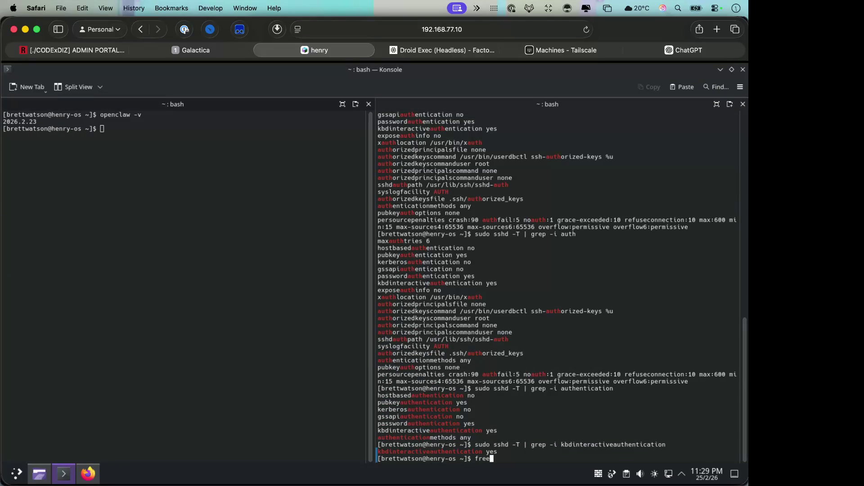
{"action": "type", "text": " -h"}
{"action": "key", "text": "Return"}
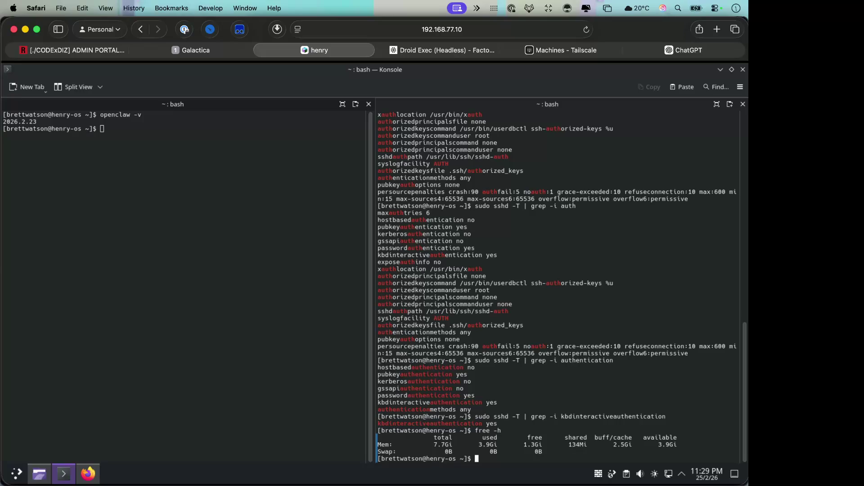
{"action": "left_click", "coordinate": [88, 474]}
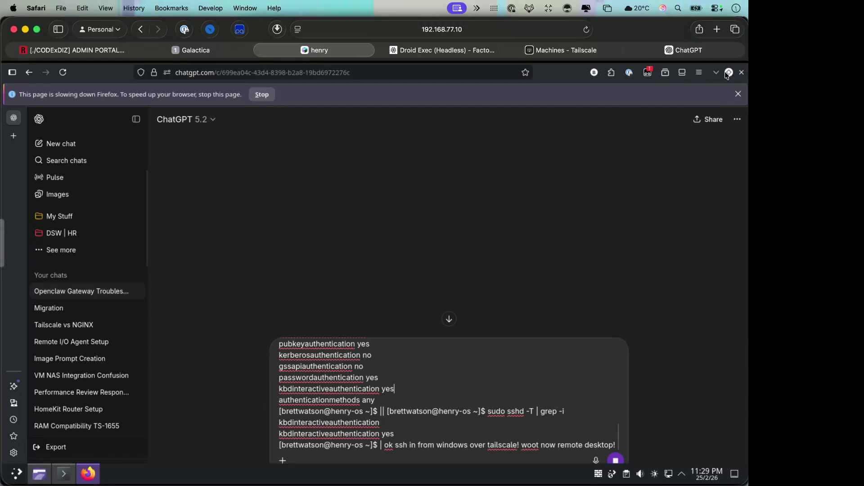
- Open about:preferences through the Settings entry of the ☰ application menu
{"action": "left_click", "coordinate": [700, 74]}
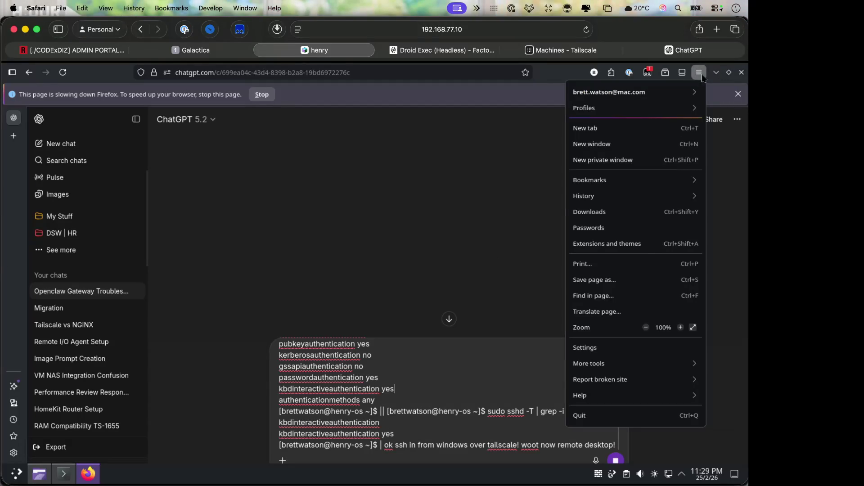
{"action": "left_click", "coordinate": [636, 348]}
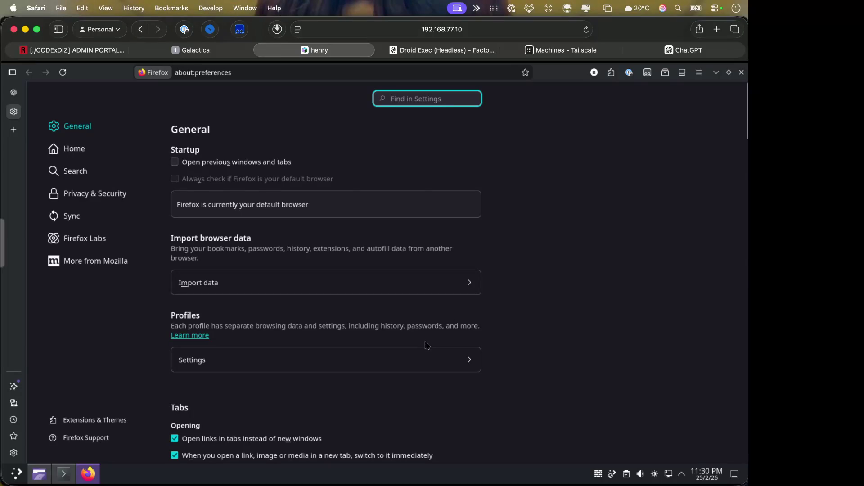
- Scroll through Settings and search 'perf' in Find in Settings
{"action": "scroll", "coordinate": [495, 345], "scroll_direction": "down", "scroll_amount": 2}
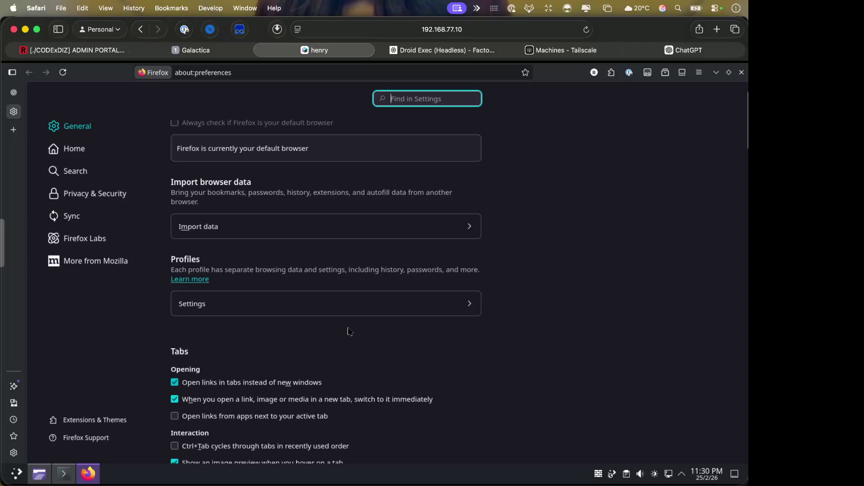
{"action": "scroll", "coordinate": [405, 351], "scroll_direction": "down", "scroll_amount": 10}
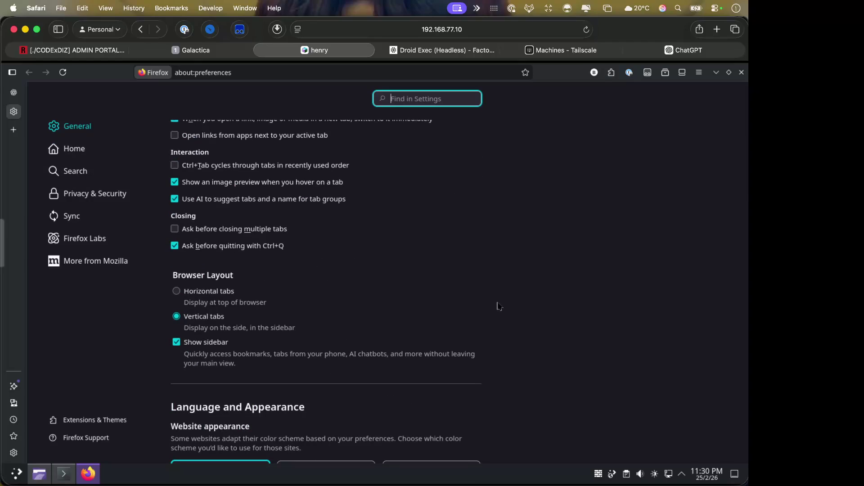
{"action": "scroll", "coordinate": [466, 294], "scroll_direction": "down", "scroll_amount": 10}
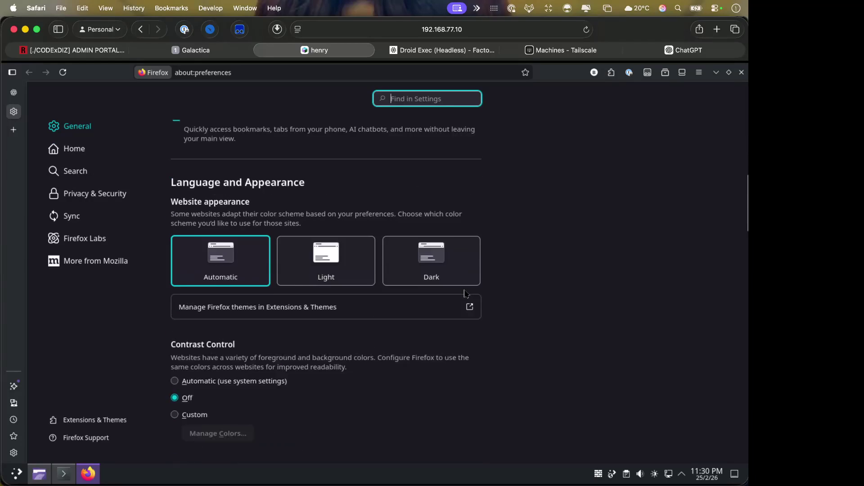
{"action": "scroll", "coordinate": [466, 293], "scroll_direction": "up", "scroll_amount": 4}
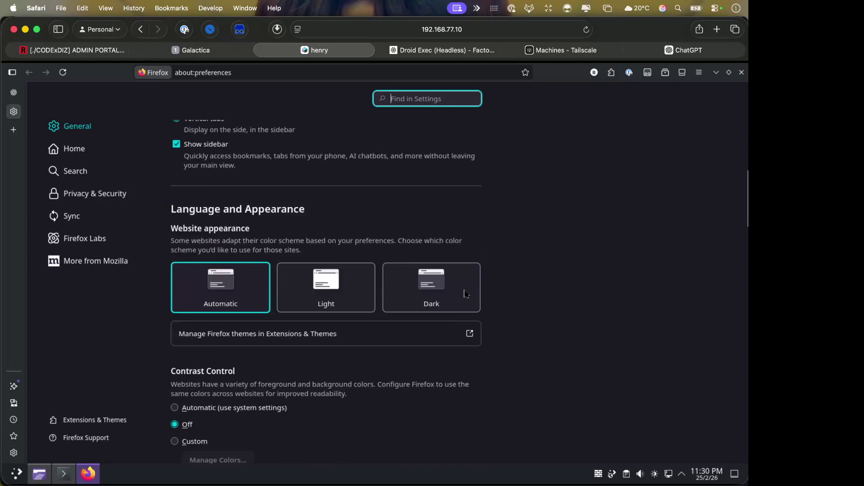
{"action": "scroll", "coordinate": [466, 294], "scroll_direction": "down", "scroll_amount": 15}
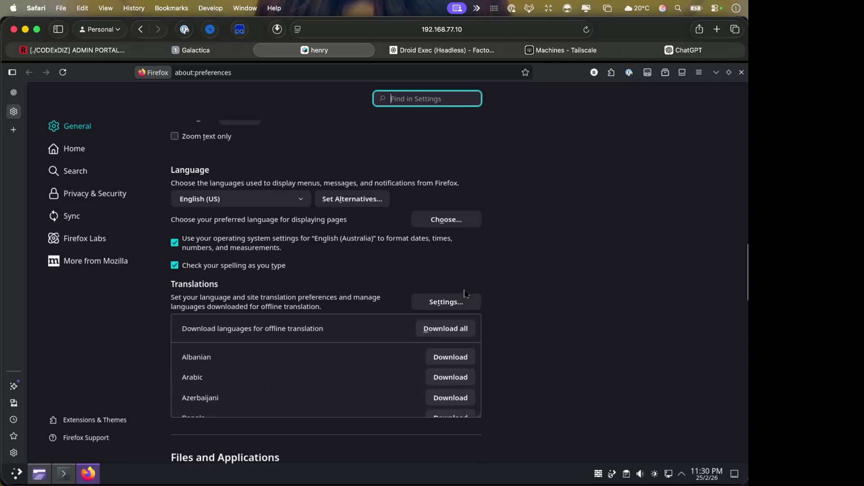
{"action": "scroll", "coordinate": [465, 294], "scroll_direction": "down", "scroll_amount": 20}
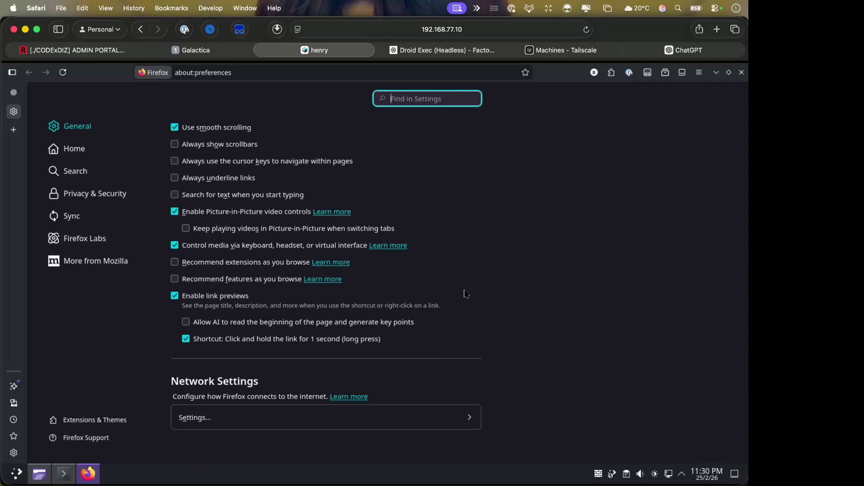
{"action": "type", "text": "pe"}
{"action": "type", "text": "rf"}
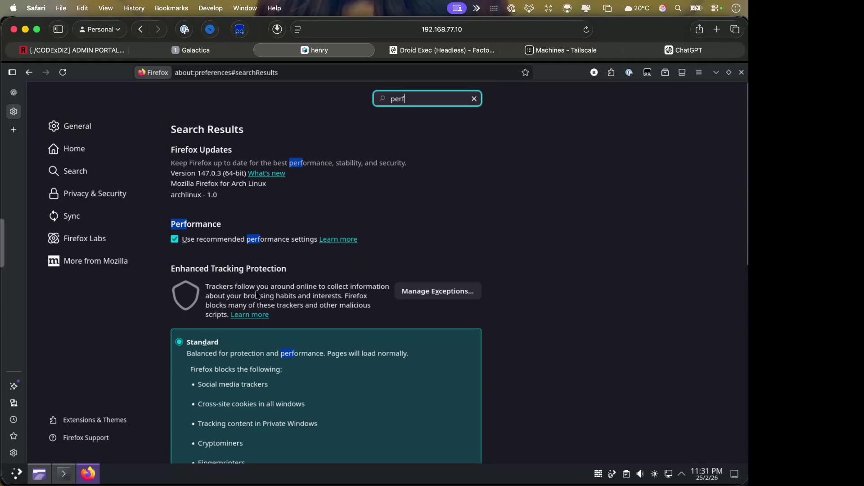
- Toggle Use recommended performance settings off and back on, then return to the ChatGPT tab
{"action": "left_click", "coordinate": [201, 241]}
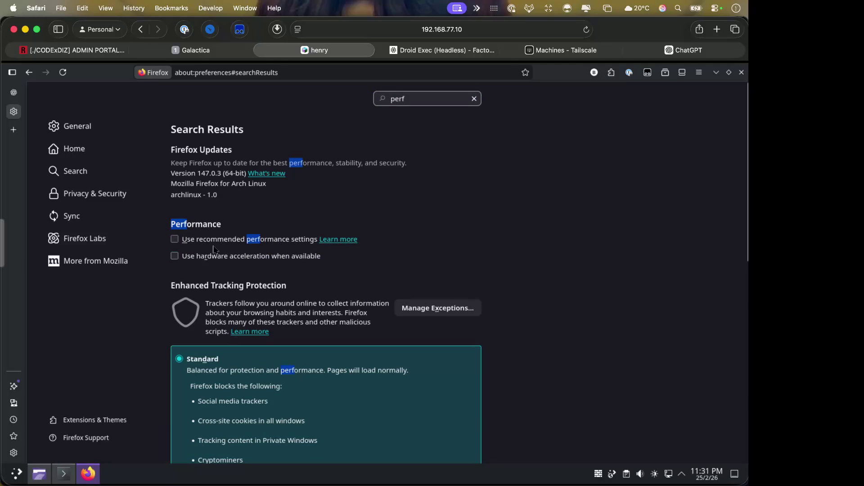
{"action": "left_click", "coordinate": [215, 240]}
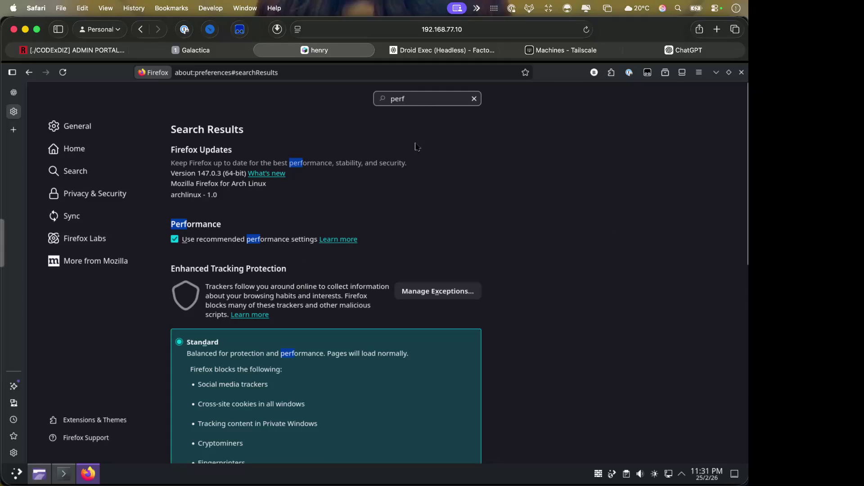
{"action": "mouse_move", "coordinate": [3, 178]}
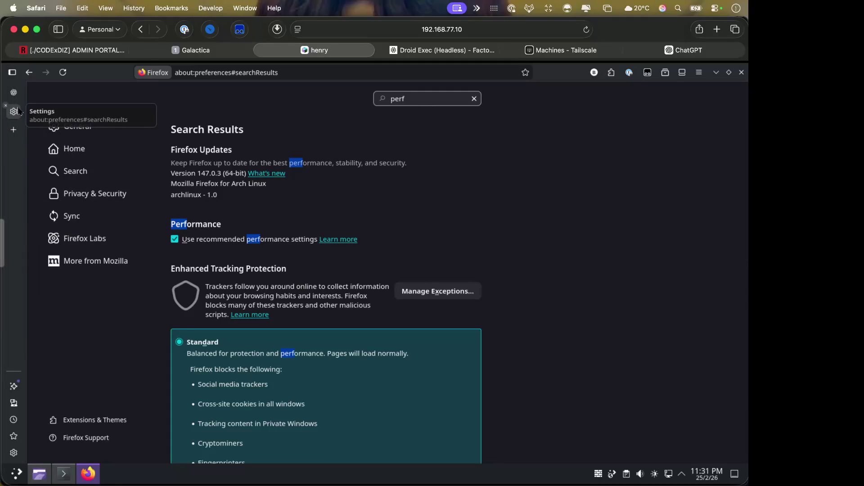
{"action": "left_click", "coordinate": [14, 93]}
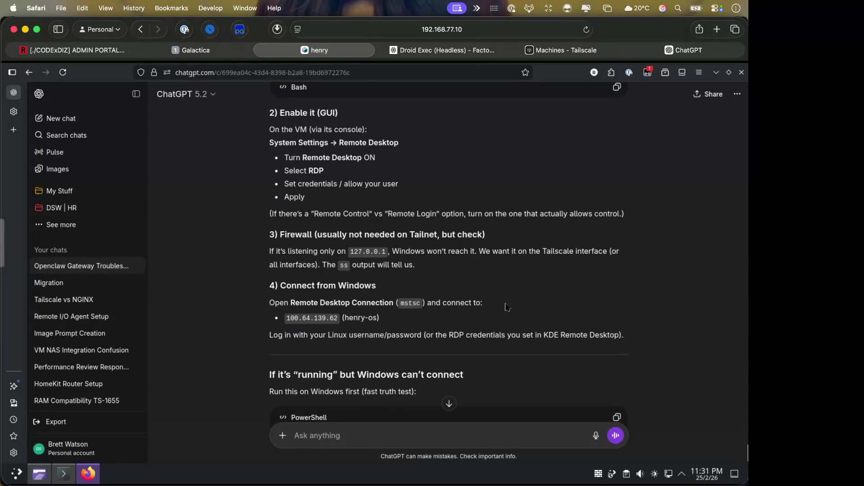
- Copy the Bash block with pacman -Qs krdp, krdp.service status and the port 3389 listening test
{"action": "scroll", "coordinate": [506, 306], "scroll_direction": "up", "scroll_amount": 10}
{"action": "scroll", "coordinate": [506, 307], "scroll_direction": "down", "scroll_amount": 10}
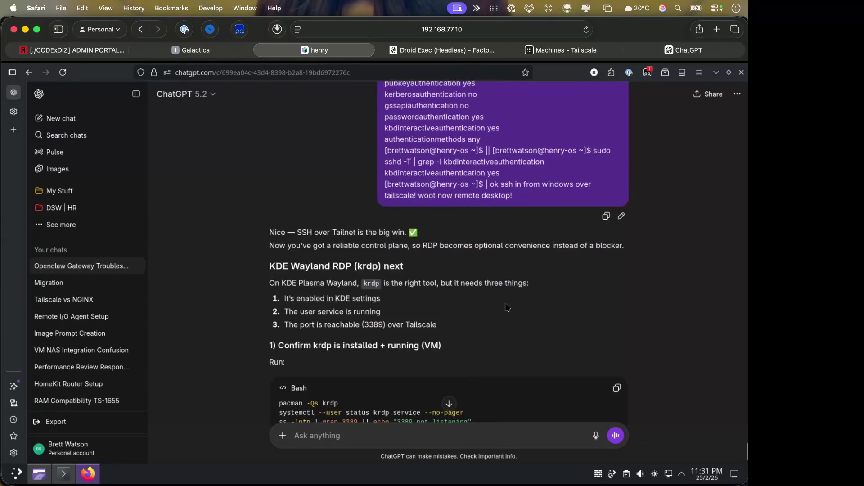
{"action": "scroll", "coordinate": [507, 307], "scroll_direction": "up", "scroll_amount": 5}
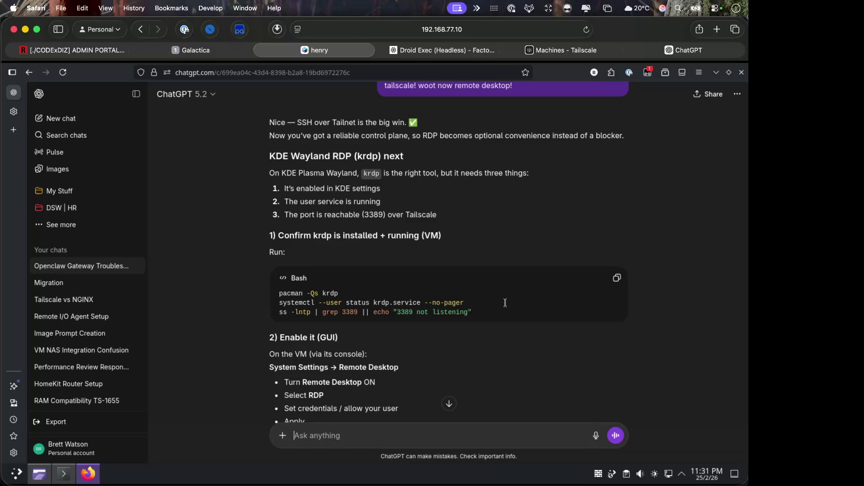
{"action": "left_click", "coordinate": [617, 278]}
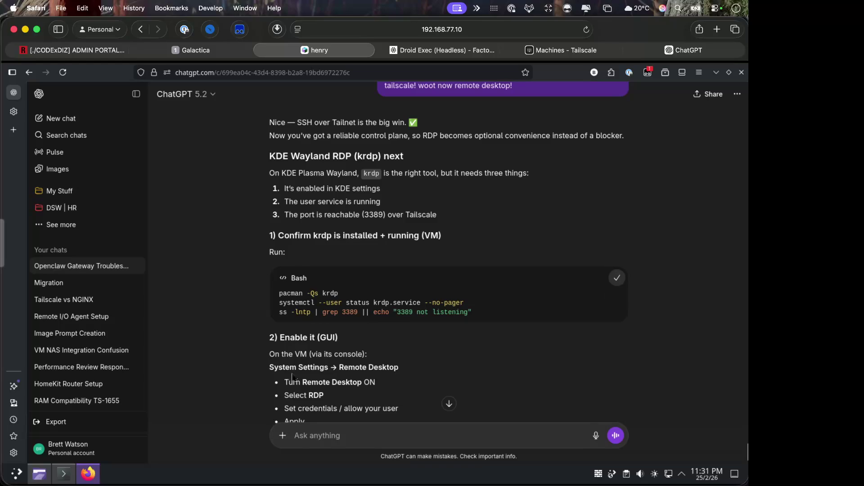
- Paste and run the krdp checks in Konsole, confirming krdp 6.5.5-1 and krdpserver on 3389
{"action": "left_click", "coordinate": [63, 474]}
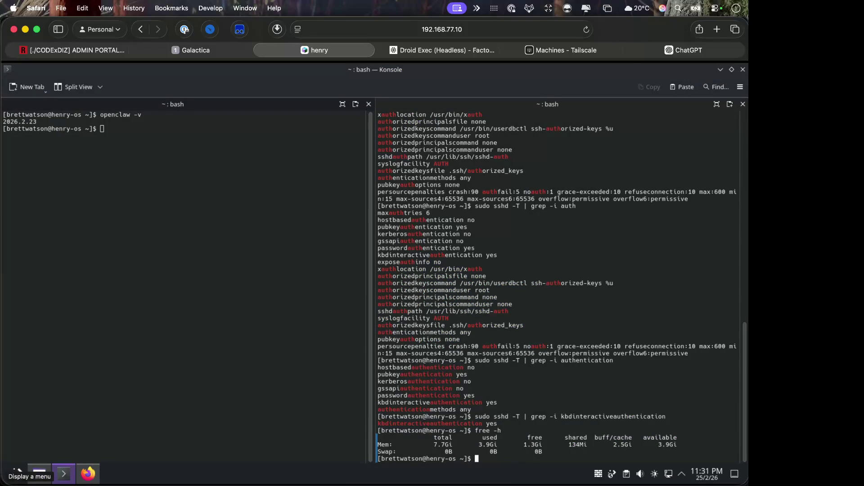
{"action": "key", "text": "ctrl+shift+v"}
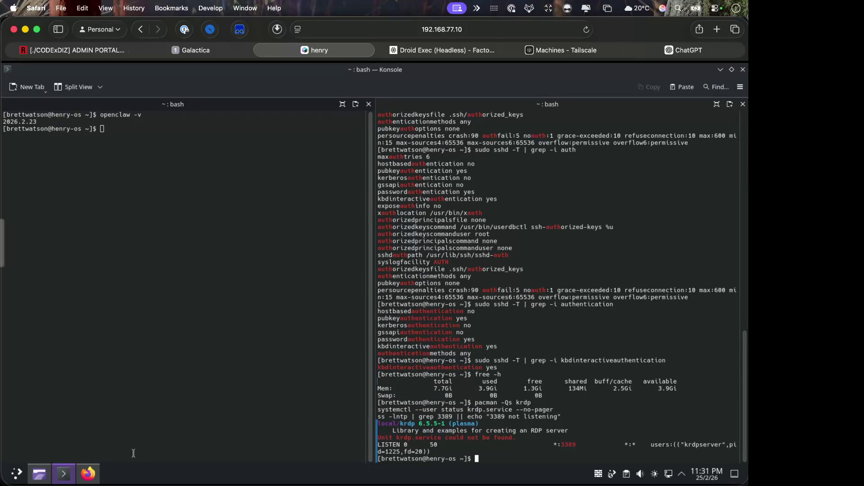
{"action": "left_click", "coordinate": [88, 473]}
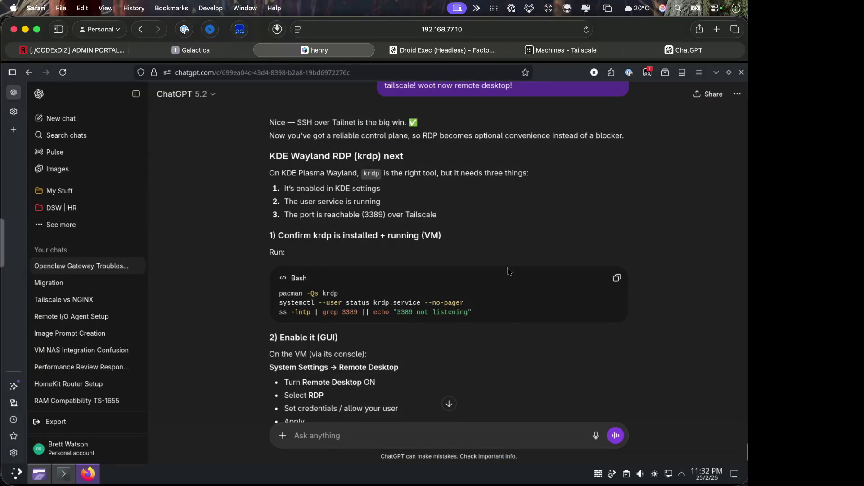
{"action": "scroll", "coordinate": [486, 336], "scroll_direction": "down", "scroll_amount": 3}
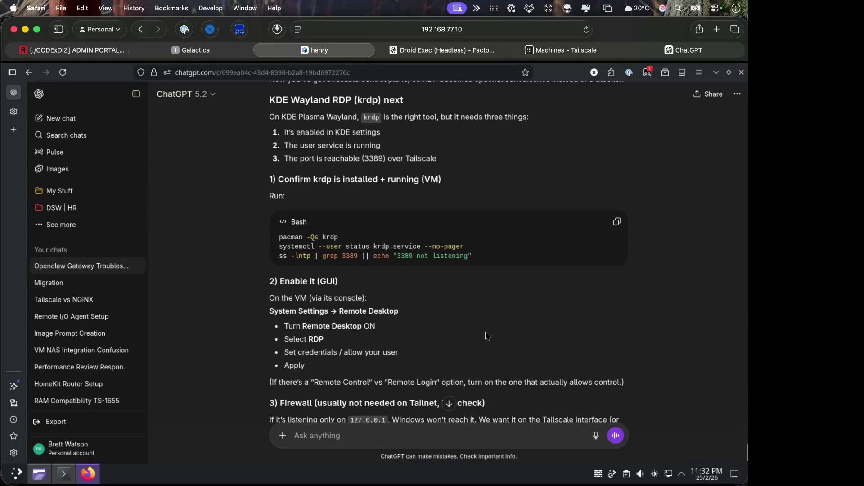
{"action": "scroll", "coordinate": [486, 336], "scroll_direction": "down", "scroll_amount": 3}
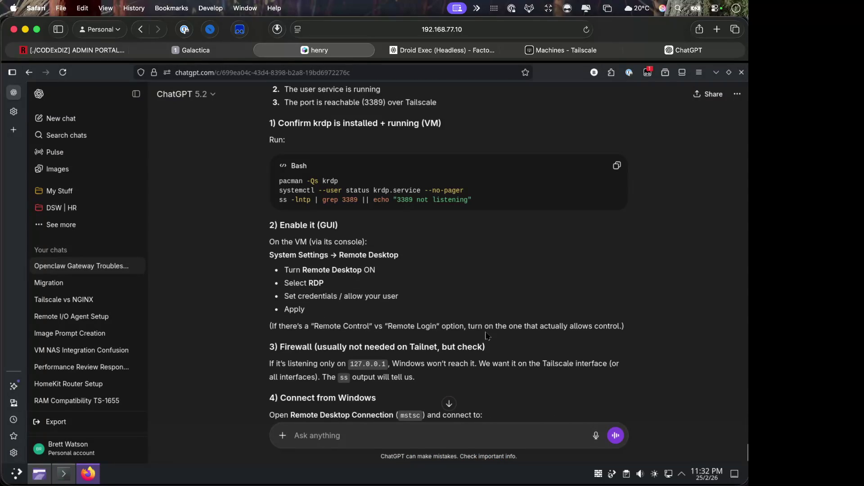
{"action": "scroll", "coordinate": [486, 336], "scroll_direction": "down", "scroll_amount": 5}
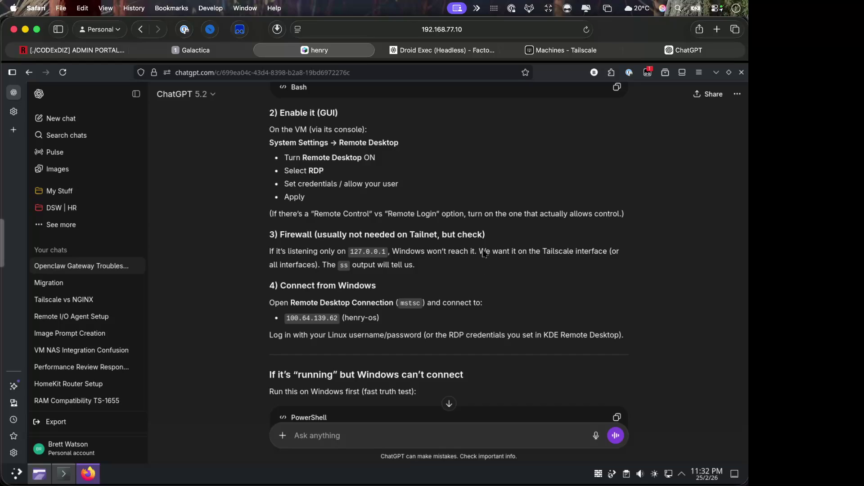
{"action": "scroll", "coordinate": [484, 254], "scroll_direction": "up", "scroll_amount": 5}
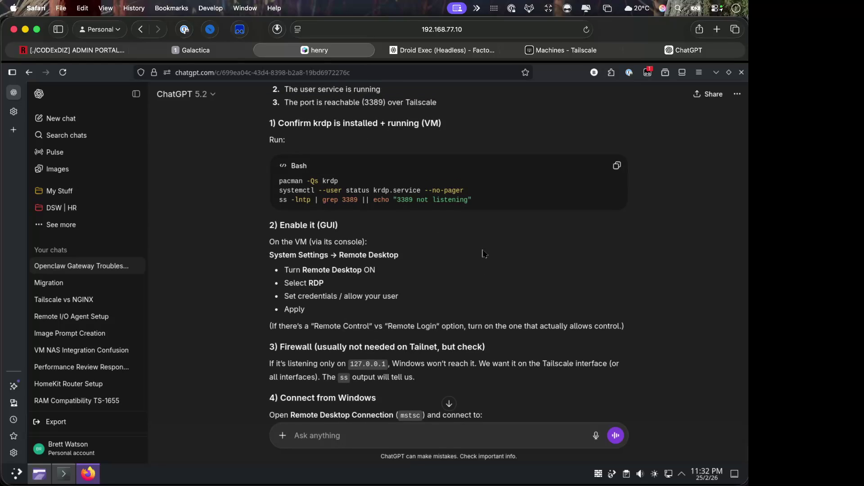
{"action": "scroll", "coordinate": [484, 254], "scroll_direction": "down", "scroll_amount": 7}
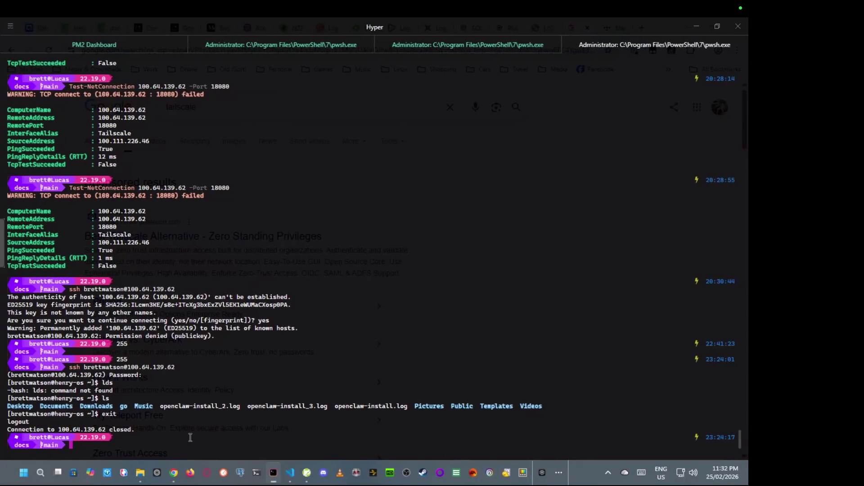
- Rerun Test-NetConnection 100.64.139.62 with the port changed from 18080 to 3389
{"action": "key", "text": "Up"}
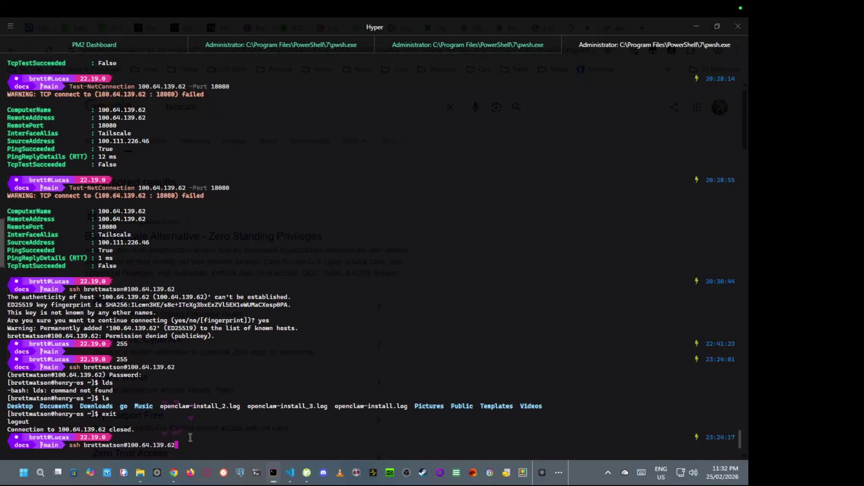
{"action": "key", "text": "Up"}
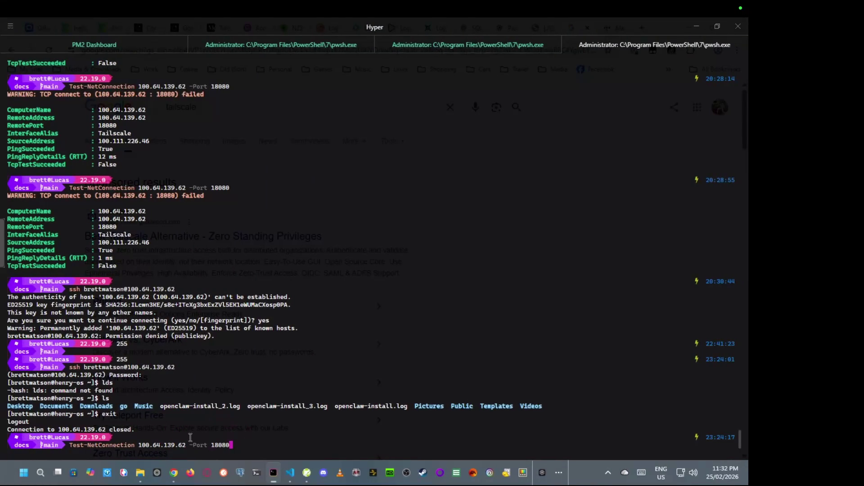
{"action": "key", "text": "ctrl+Left"}
{"action": "key", "text": "ctrl+Right"}
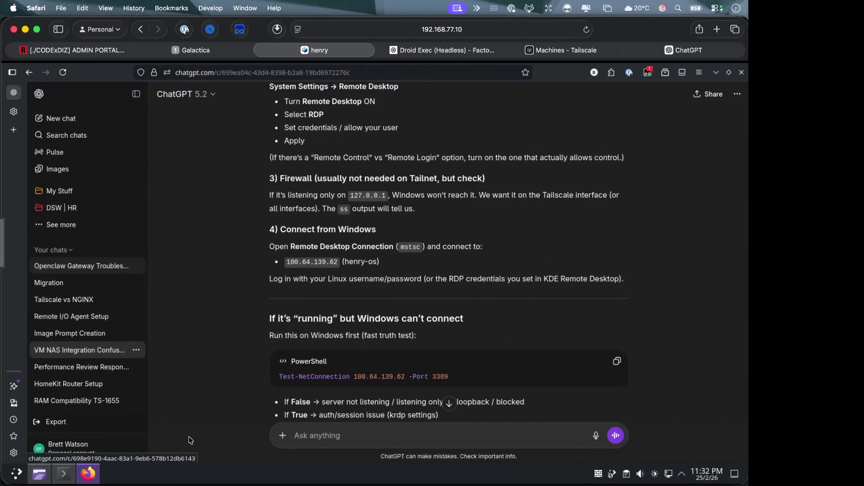
{"action": "key", "text": "ctrl+Left"}
{"action": "key", "text": "ctrl+Delete"}
{"action": "type", "text": "33"}
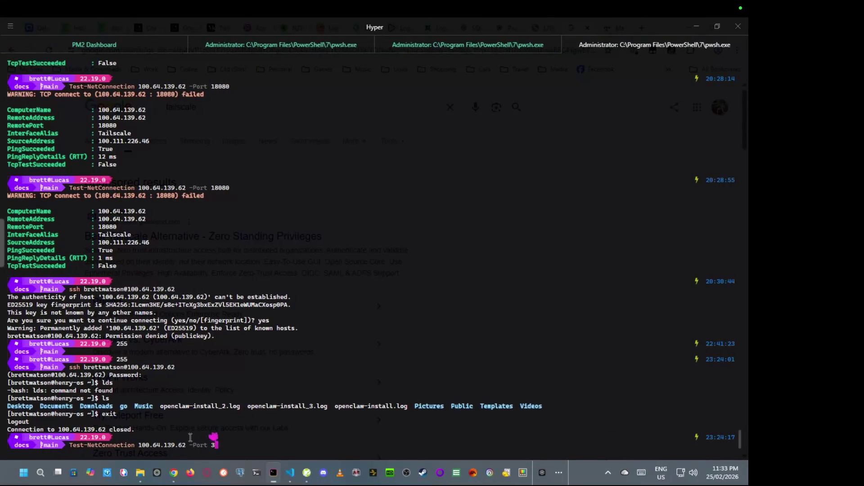
{"action": "type", "text": "89"}
{"action": "key", "text": "Return"}
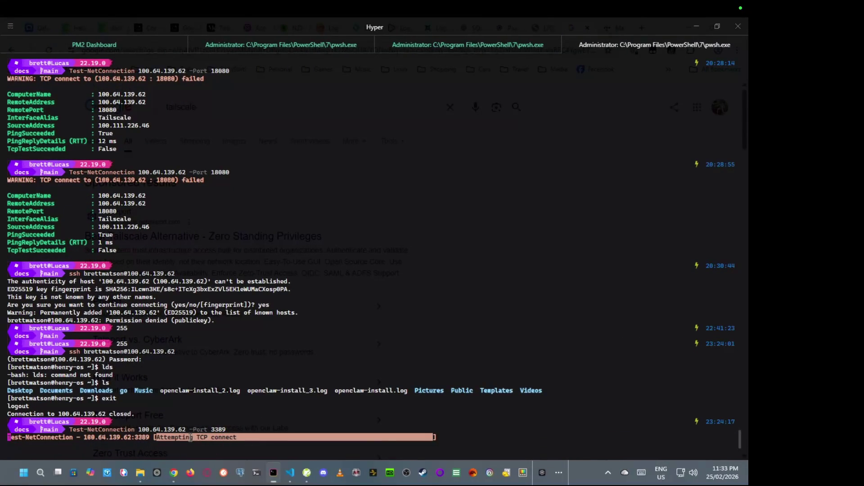
{"action": "key", "text": "ctrl+Right"}
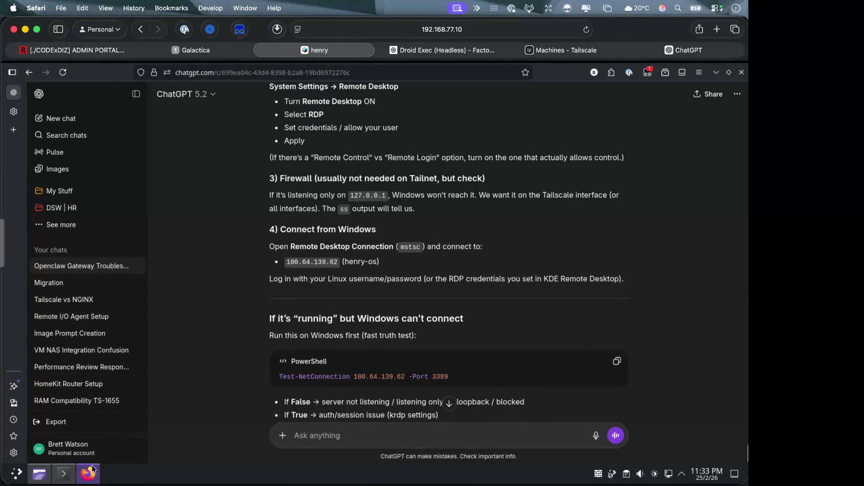
- Copy the krdp check output from free -h down in Konsole
{"action": "left_click", "coordinate": [89, 473]}
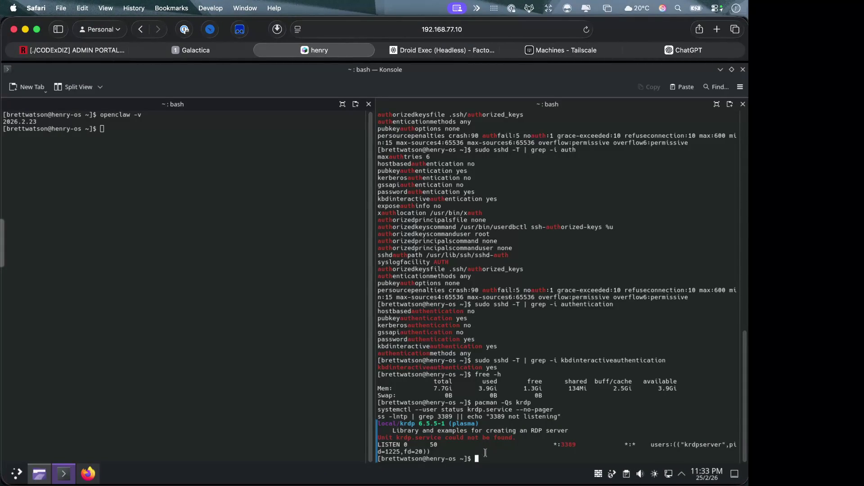
{"action": "left_click_drag", "start_coordinate": [451, 455], "coordinate": [352, 376]}
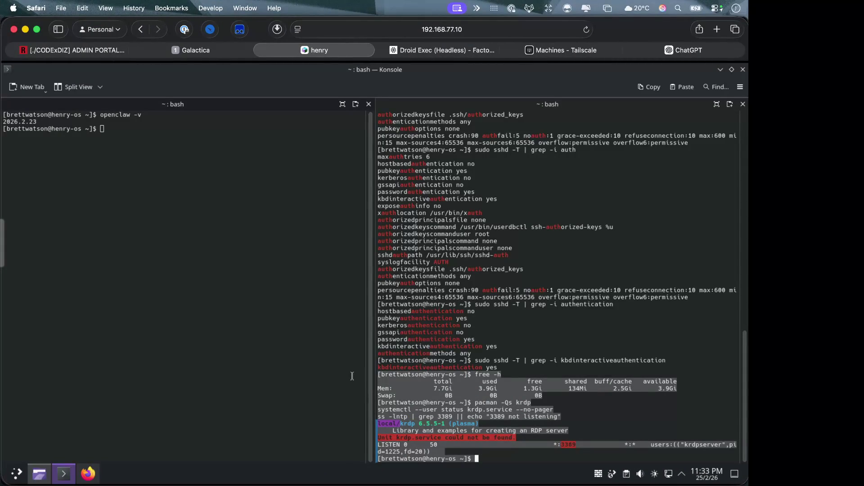
{"action": "right_click", "coordinate": [508, 437]}
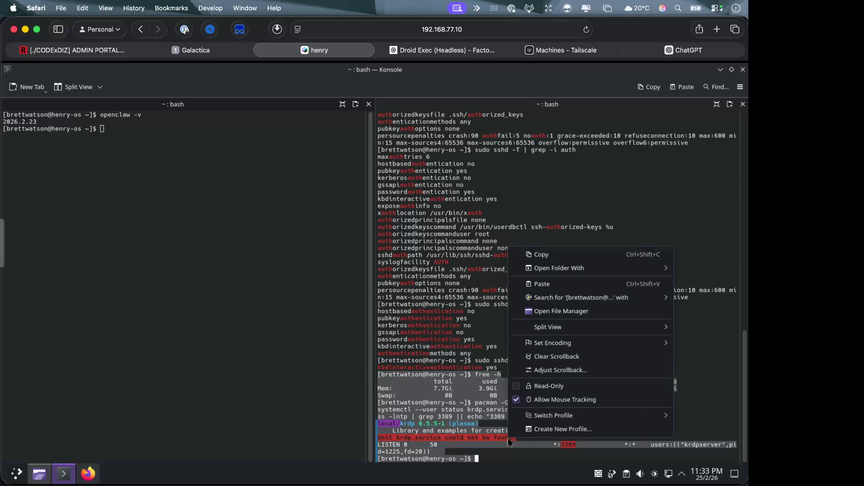
{"action": "left_click", "coordinate": [543, 255]}
- Send the pasted output to ChatGPT with the note 'windows tcp failed ping worked'
{"action": "left_click", "coordinate": [88, 473]}
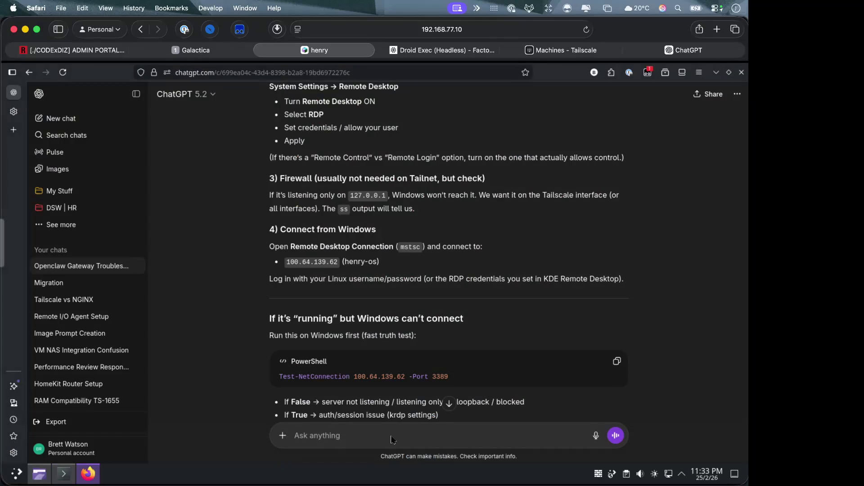
{"action": "left_click", "coordinate": [392, 439]}
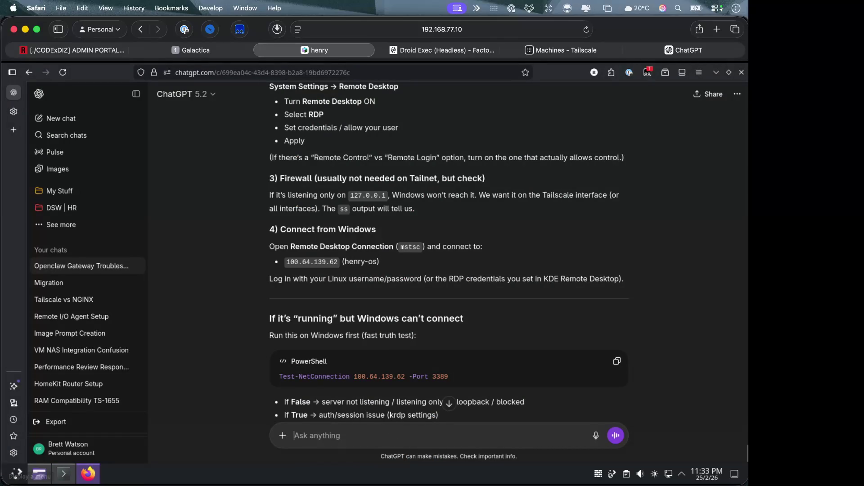
{"action": "key", "text": "ctrl+v"}
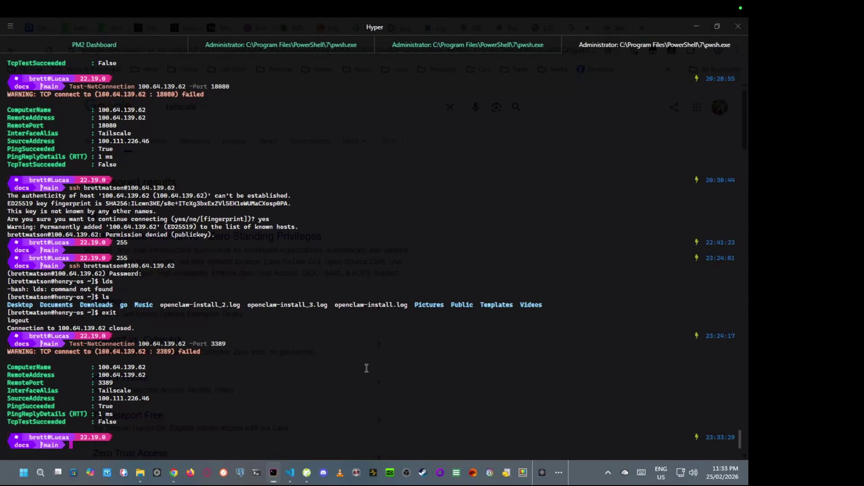
{"action": "key", "text": "ctrl+Right"}
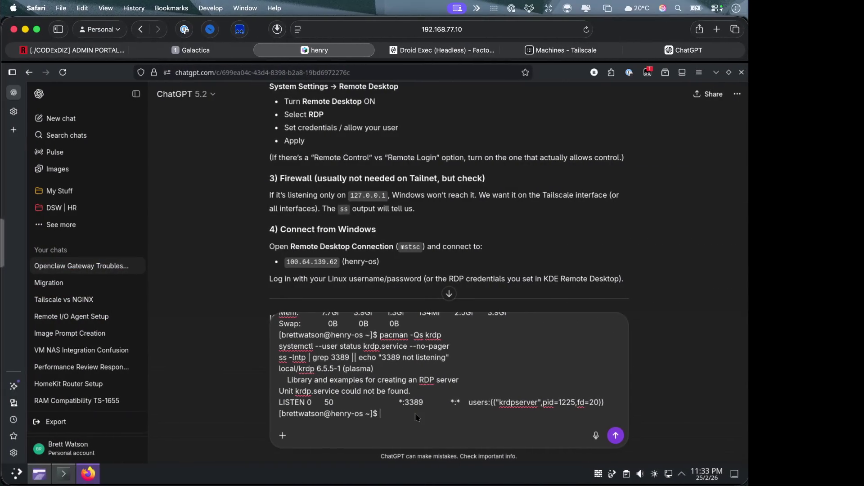
{"action": "type", "text": "windows t"}
{"action": "type", "text": "cp failed "}
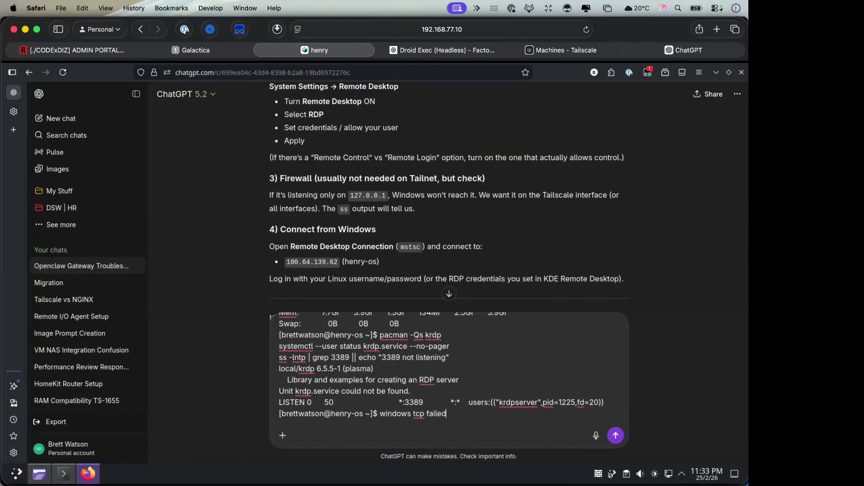
{"action": "type", "text": "ping worked"}
{"action": "key", "text": "Return"}
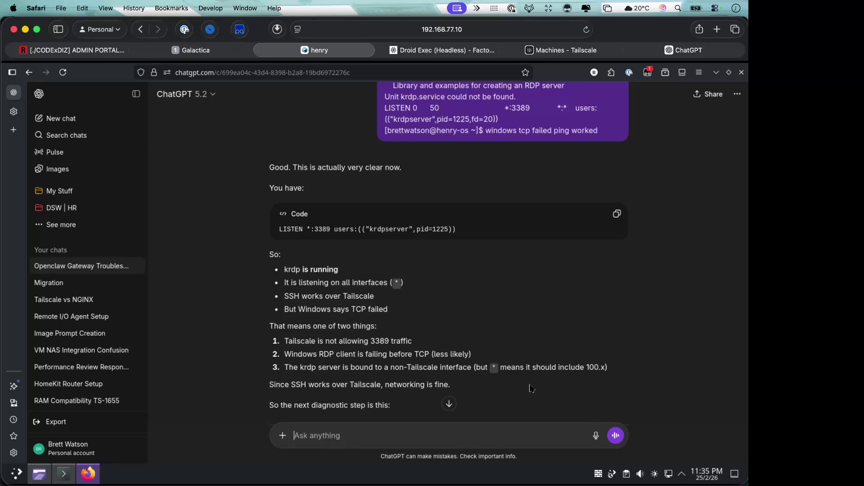
- Copy Step 1's Bash commands, ss -lntp | grep 3389 -n and ip addr show
{"action": "scroll", "coordinate": [504, 355], "scroll_direction": "down", "scroll_amount": 5}
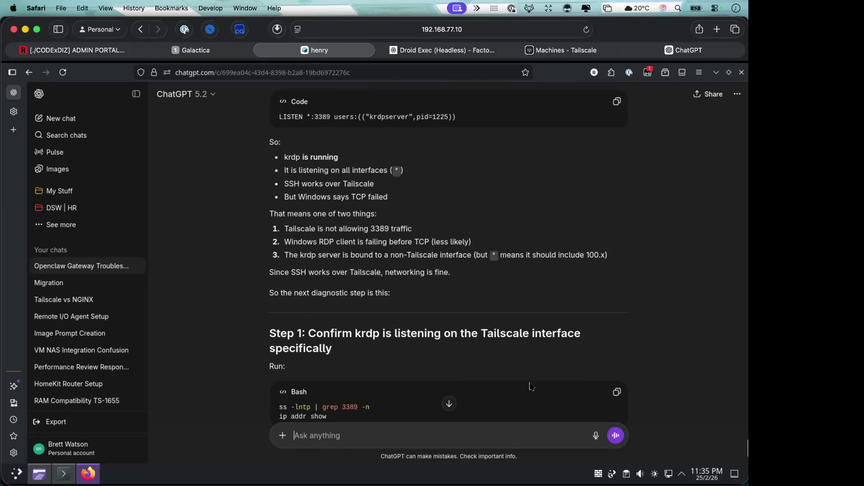
{"action": "scroll", "coordinate": [464, 296], "scroll_direction": "down", "scroll_amount": 5}
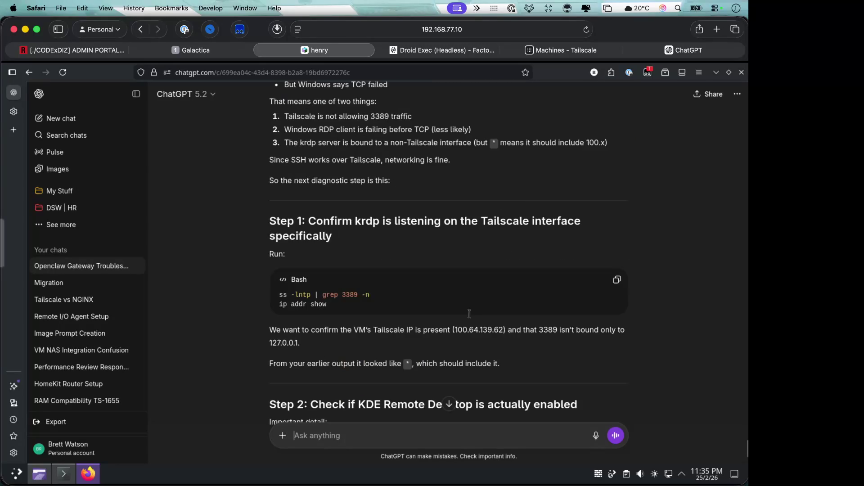
{"action": "left_click", "coordinate": [621, 286]}
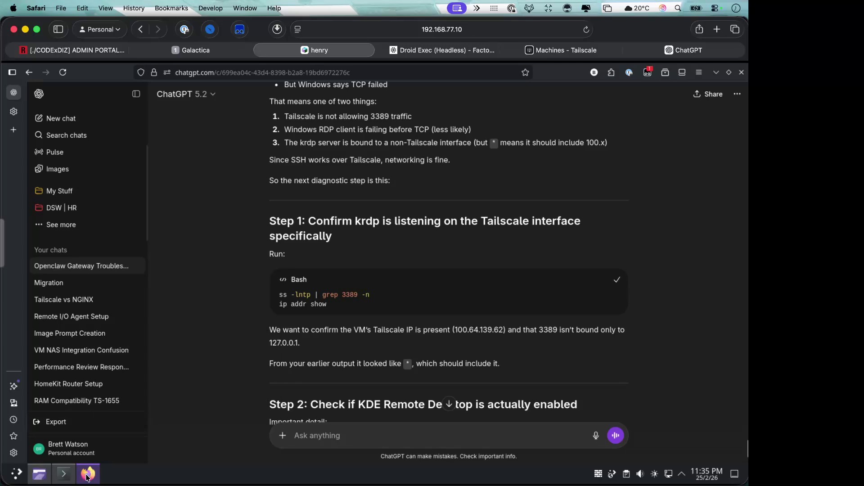
- Run the ss and ip addr checks, showing krdpserver on *:3389 and tailscale0 at 100.64.139.62
{"action": "left_click", "coordinate": [63, 474]}
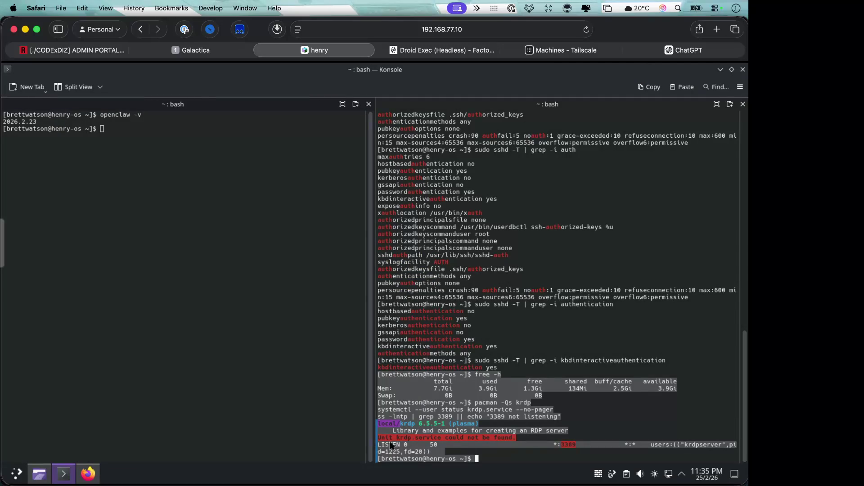
{"action": "left_click", "coordinate": [497, 456]}
{"action": "key", "text": "ctrl+shift+v"}
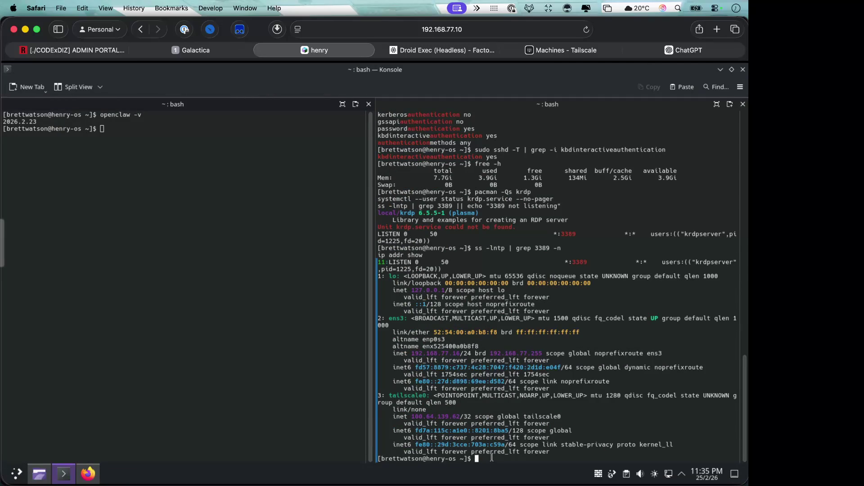
{"action": "mouse_move", "coordinate": [551, 452]}
{"action": "left_mouse_down"}
{"action": "mouse_move", "coordinate": [364, 267]}
{"action": "mouse_move", "coordinate": [355, 210]}
{"action": "mouse_move", "coordinate": [374, 198]}
{"action": "mouse_move", "coordinate": [390, 270]}
{"action": "mouse_move", "coordinate": [385, 213]}
{"action": "left_mouse_up"}
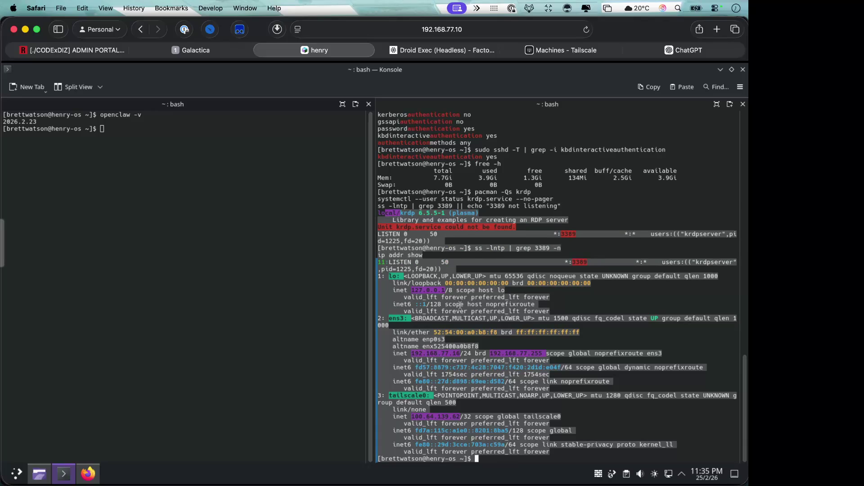
{"action": "left_click", "coordinate": [591, 341]}
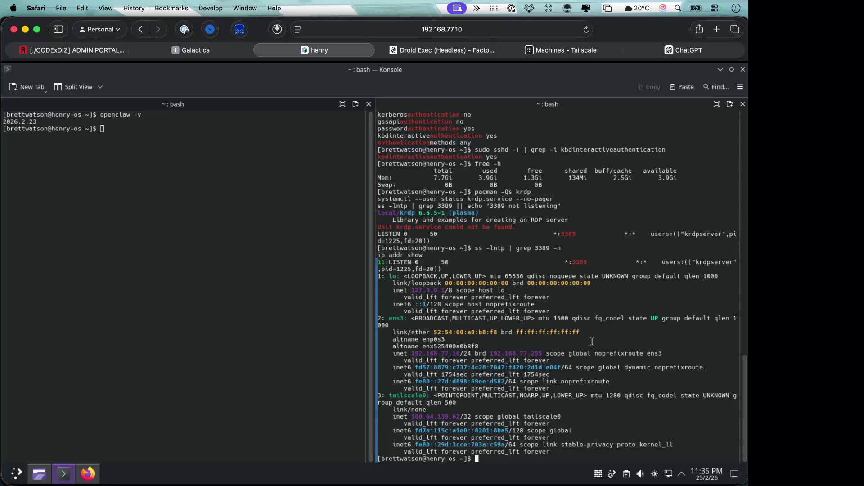
- Copy Step 1's commands from ChatGPT again and return to the chat
{"action": "left_click", "coordinate": [93, 473]}
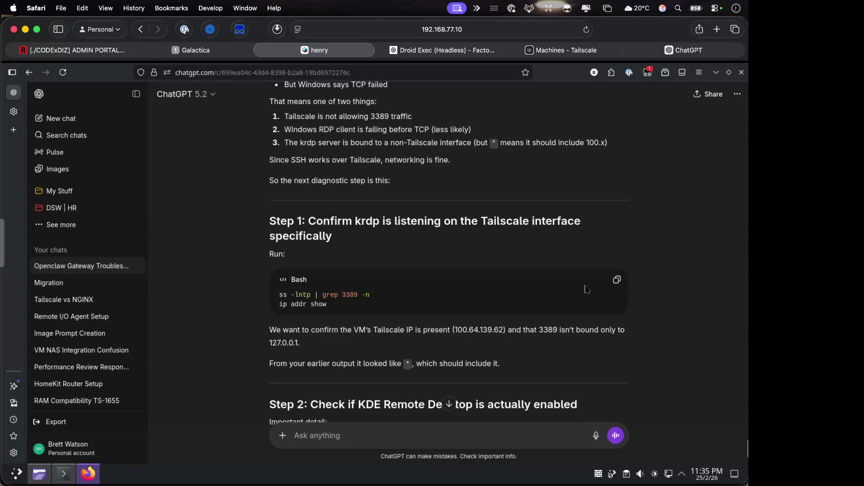
{"action": "left_click", "coordinate": [617, 279]}
{"action": "left_click", "coordinate": [64, 473]}
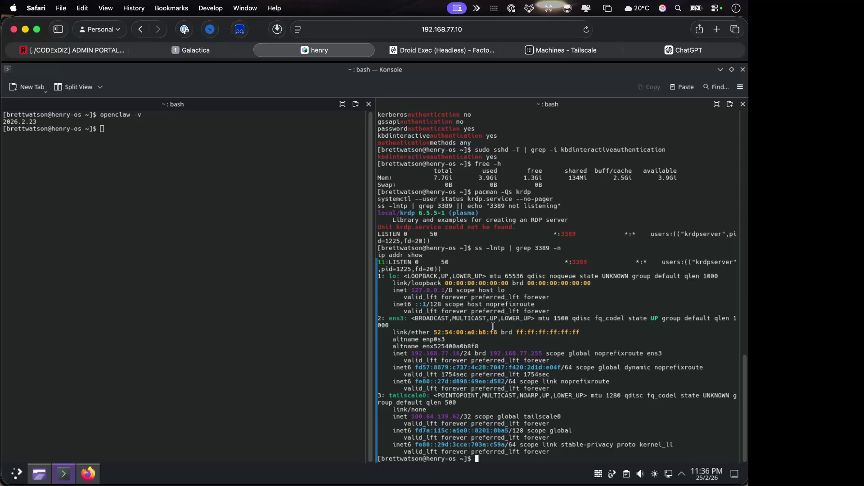
{"action": "left_click", "coordinate": [88, 475]}
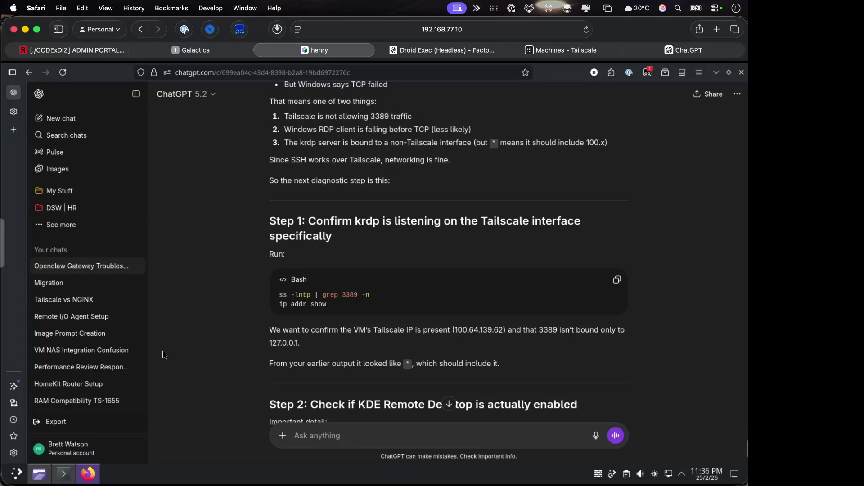
- Scroll through ChatGPT's reply to review the suggested krdp status and port checks
{"action": "scroll", "coordinate": [201, 278], "scroll_direction": "up", "scroll_amount": 10}
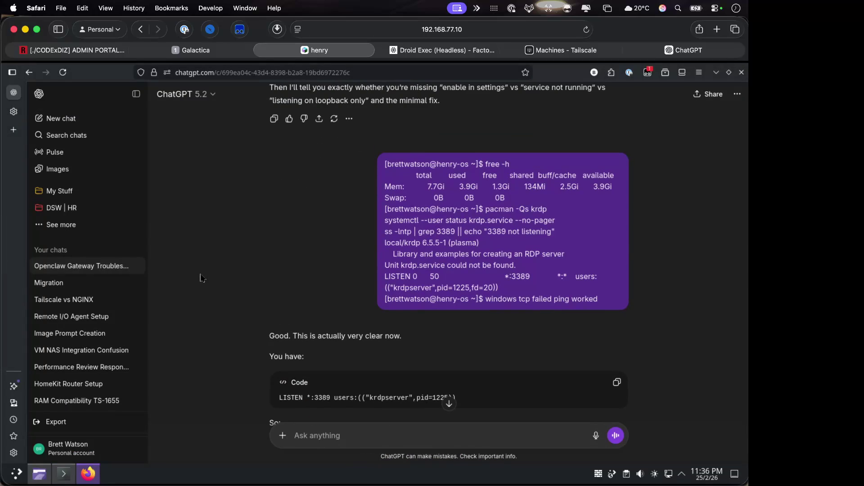
{"action": "scroll", "coordinate": [201, 278], "scroll_direction": "down", "scroll_amount": 15}
{"action": "scroll", "coordinate": [201, 279], "scroll_direction": "up", "scroll_amount": 6}
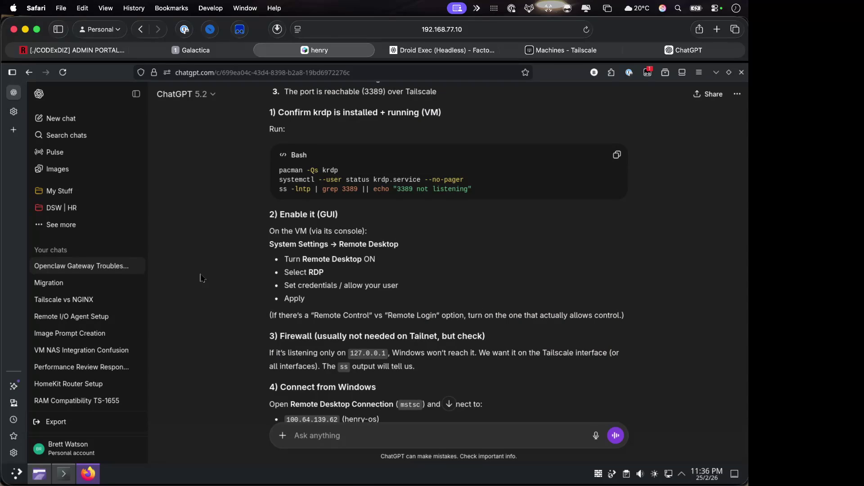
{"action": "scroll", "coordinate": [201, 278], "scroll_direction": "down", "scroll_amount": 9}
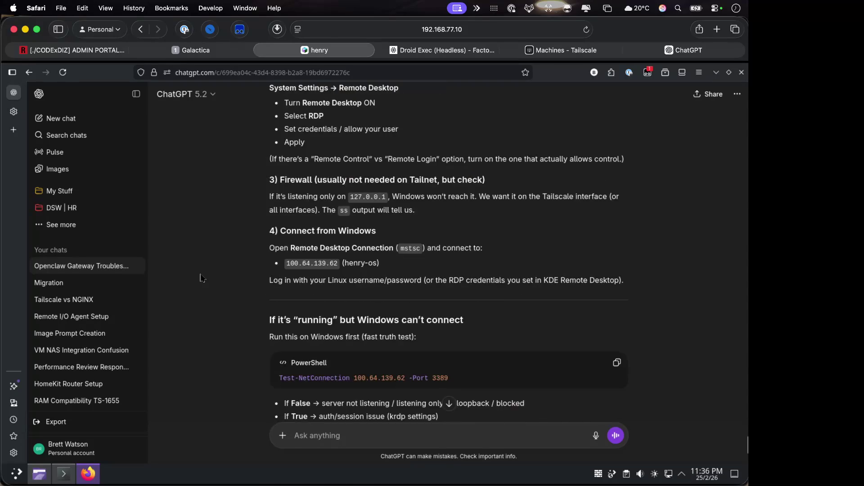
{"action": "scroll", "coordinate": [202, 278], "scroll_direction": "down", "scroll_amount": 5}
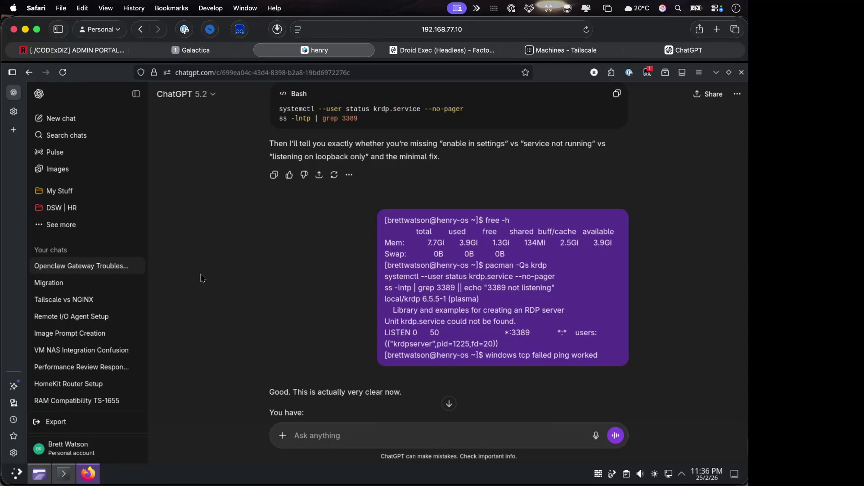
{"action": "scroll", "coordinate": [201, 278], "scroll_direction": "up", "scroll_amount": 3}
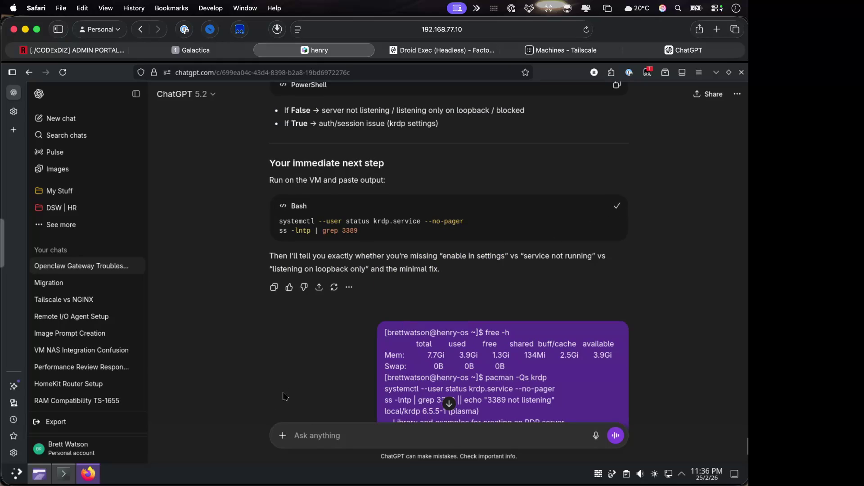
{"action": "scroll", "coordinate": [286, 369], "scroll_direction": "down", "scroll_amount": 10}
{"action": "scroll", "coordinate": [286, 370], "scroll_direction": "down", "scroll_amount": 15}
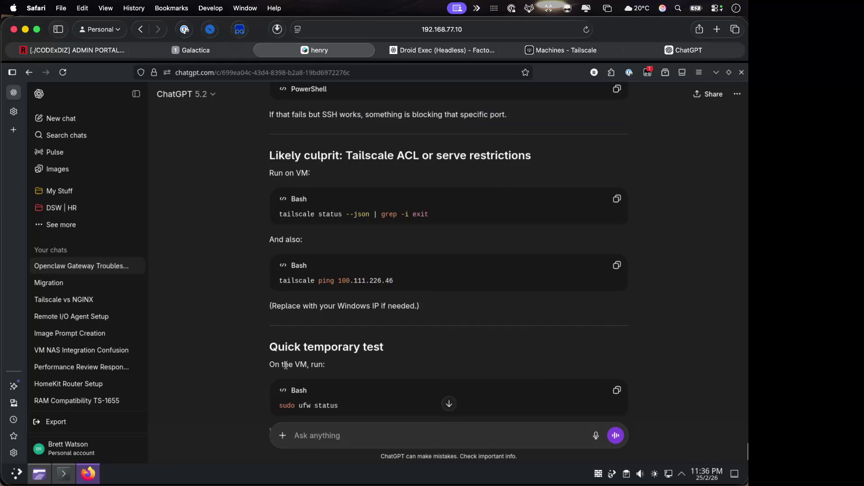
- Run the systemctl/ss check in Konsole: krdp.service not found, krdpserver still on *:3389
{"action": "left_click", "coordinate": [63, 474]}
{"action": "type", "text": "v"}
{"action": "key", "text": "BackSpace"}
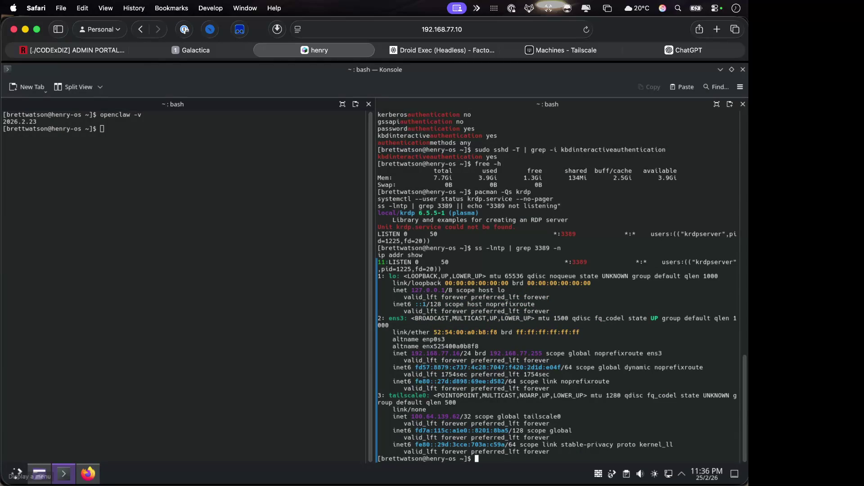
{"action": "key", "text": "ctrl+shift+v"}
{"action": "key", "text": "Return"}
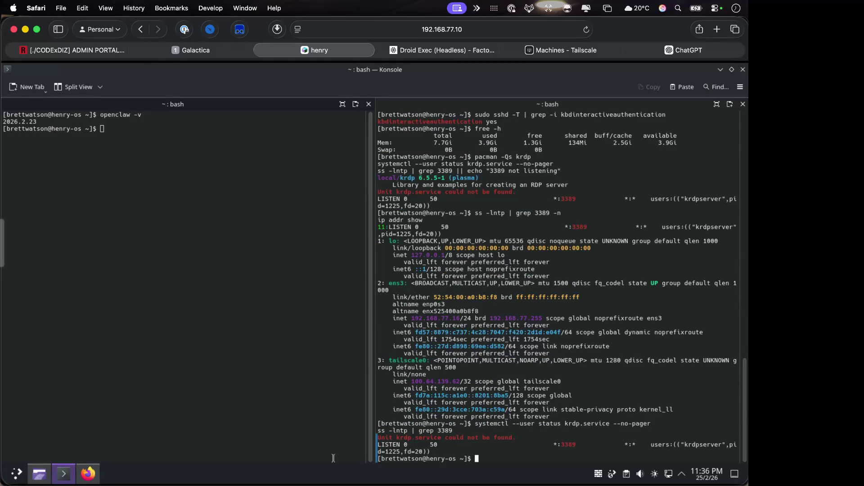
{"action": "left_click", "coordinate": [92, 476]}
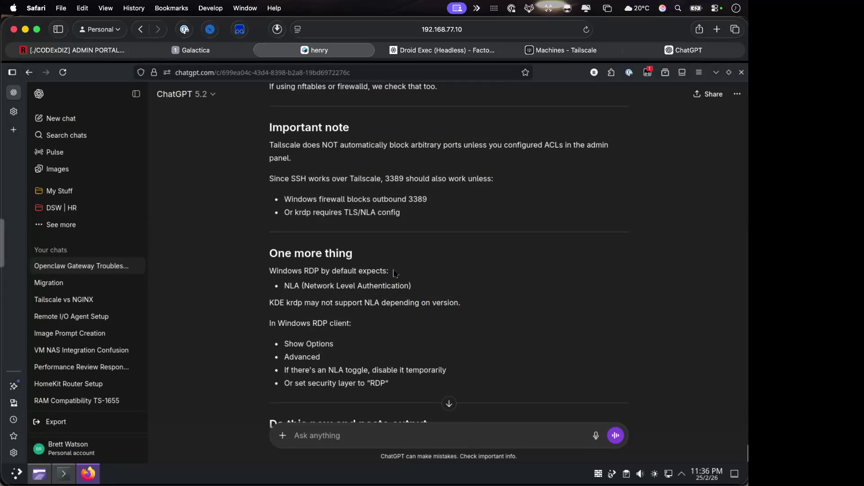
- Copy the Step 1 ss and ip addr commands from ChatGPT's reply
{"action": "scroll", "coordinate": [398, 290], "scroll_direction": "up", "scroll_amount": 10}
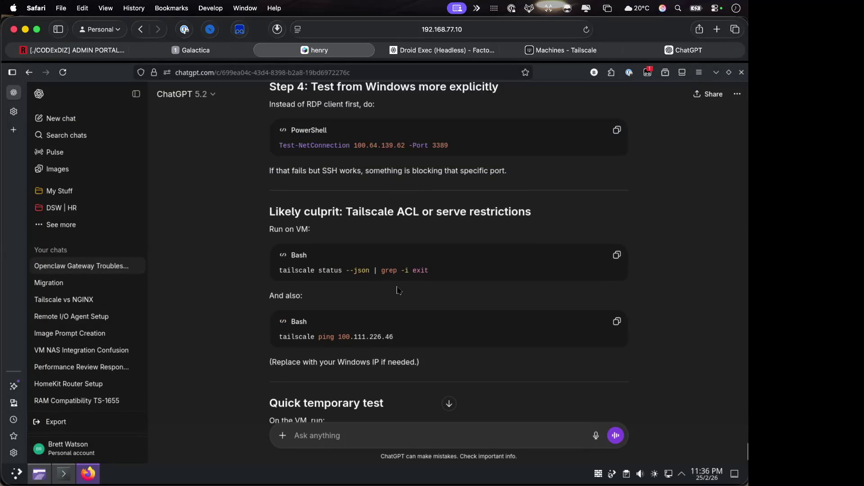
{"action": "scroll", "coordinate": [398, 291], "scroll_direction": "down", "scroll_amount": 3}
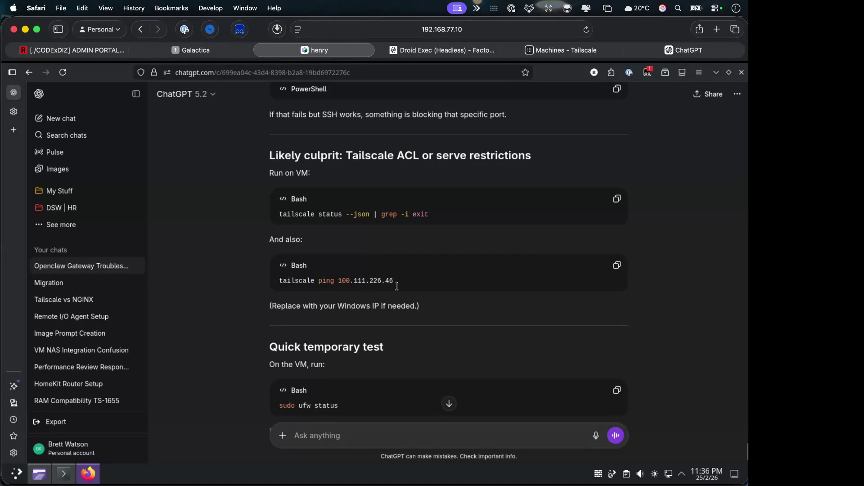
{"action": "scroll", "coordinate": [398, 288], "scroll_direction": "up", "scroll_amount": 5}
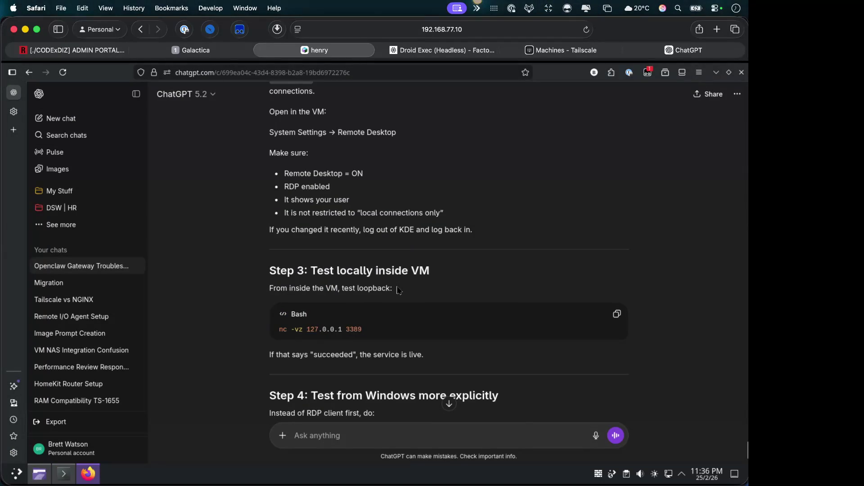
{"action": "scroll", "coordinate": [471, 252], "scroll_direction": "up", "scroll_amount": 5}
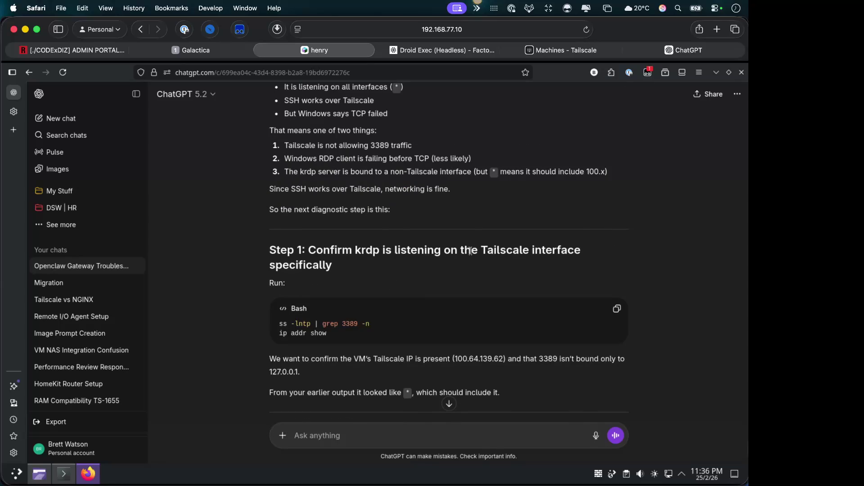
{"action": "scroll", "coordinate": [471, 253], "scroll_direction": "up", "scroll_amount": 2}
{"action": "scroll", "coordinate": [471, 255], "scroll_direction": "down", "scroll_amount": 2}
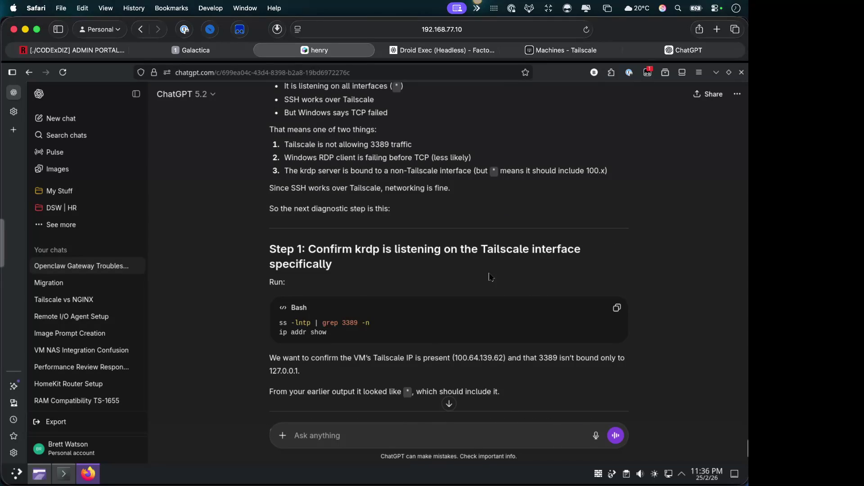
{"action": "scroll", "coordinate": [490, 276], "scroll_direction": "down", "scroll_amount": 5}
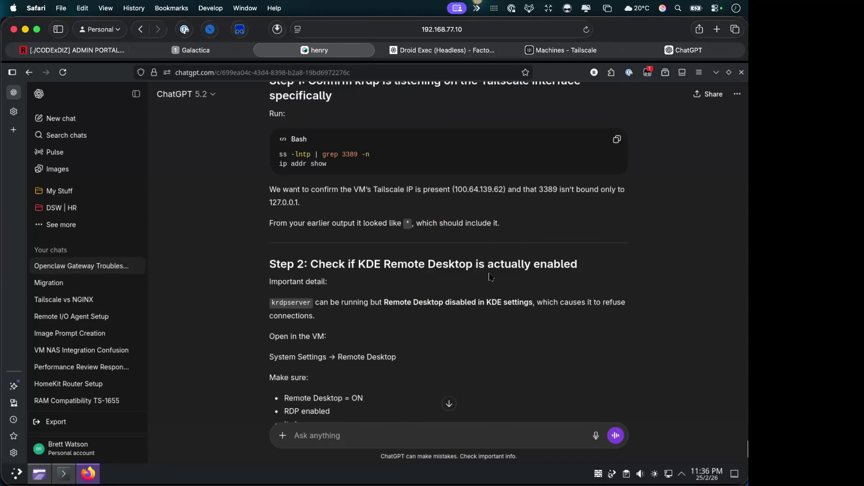
{"action": "left_click", "coordinate": [617, 140]}
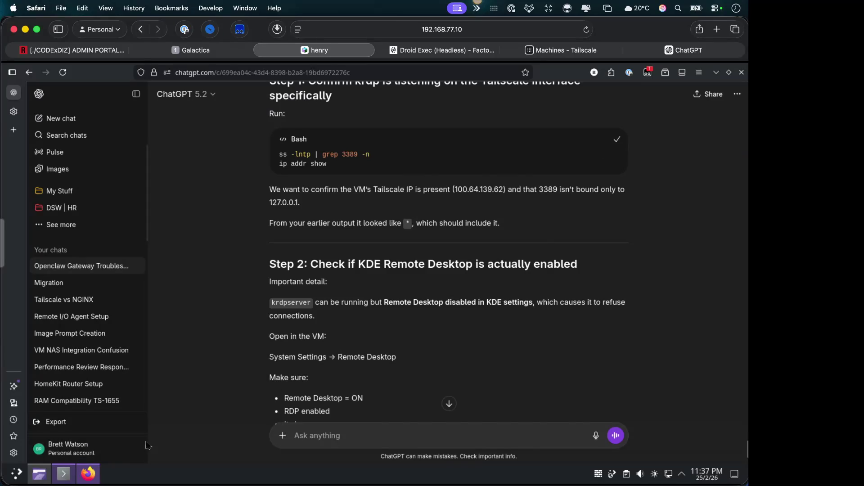
- Rerun them in Konsole, confirming *:3389 and tailscale0 at 100.64.139.62
{"action": "key", "text": "alt+Tab"}
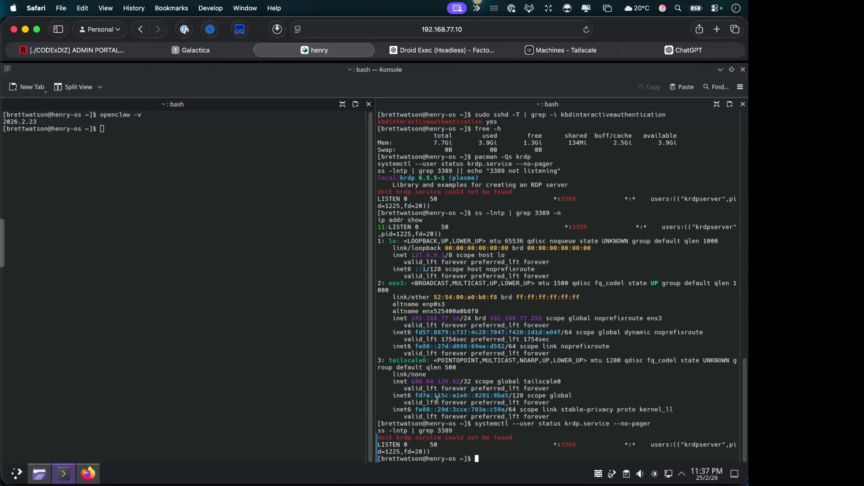
{"action": "key", "text": "ctrl+shift+v"}
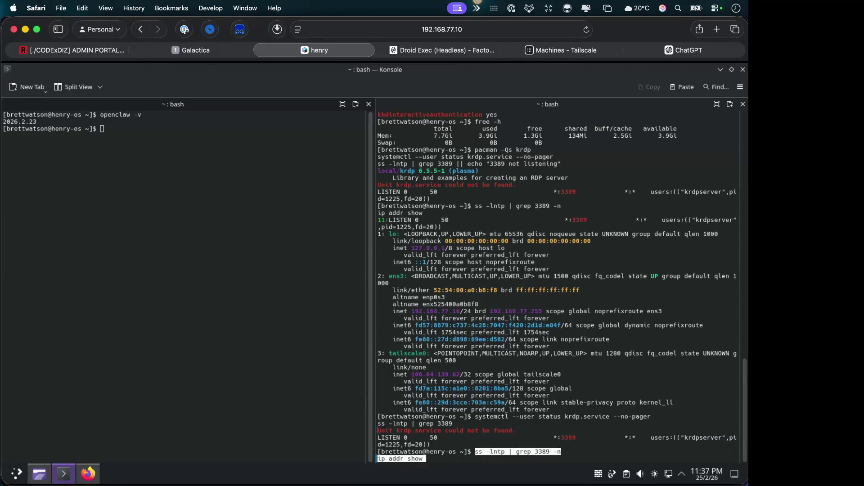
{"action": "key", "text": "Return"}
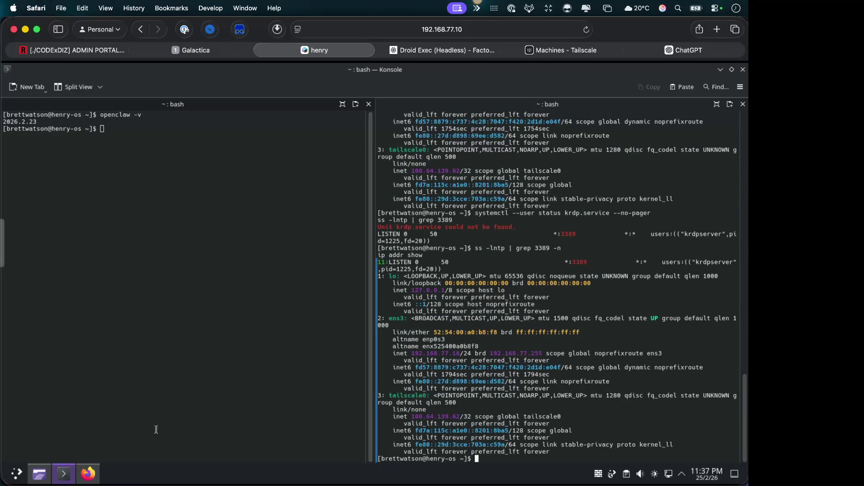
{"action": "left_click", "coordinate": [88, 474]}
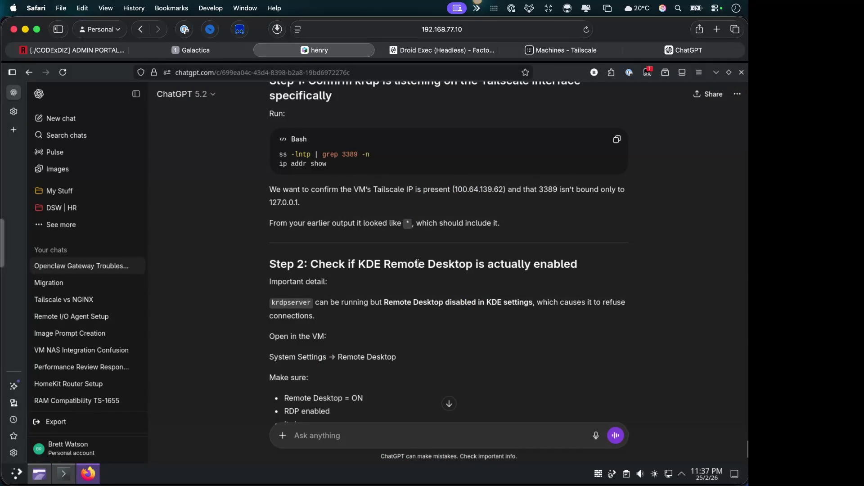
{"action": "scroll", "coordinate": [418, 263], "scroll_direction": "down", "scroll_amount": 5}
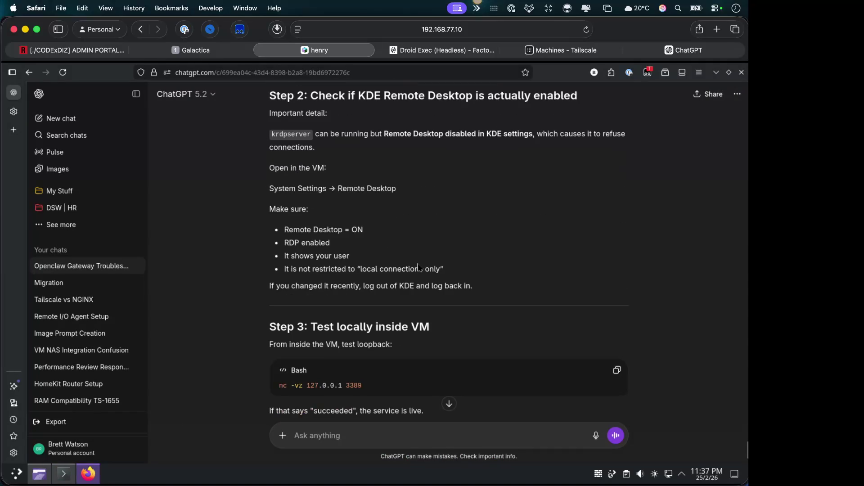
{"action": "scroll", "coordinate": [475, 266], "scroll_direction": "down", "scroll_amount": 3}
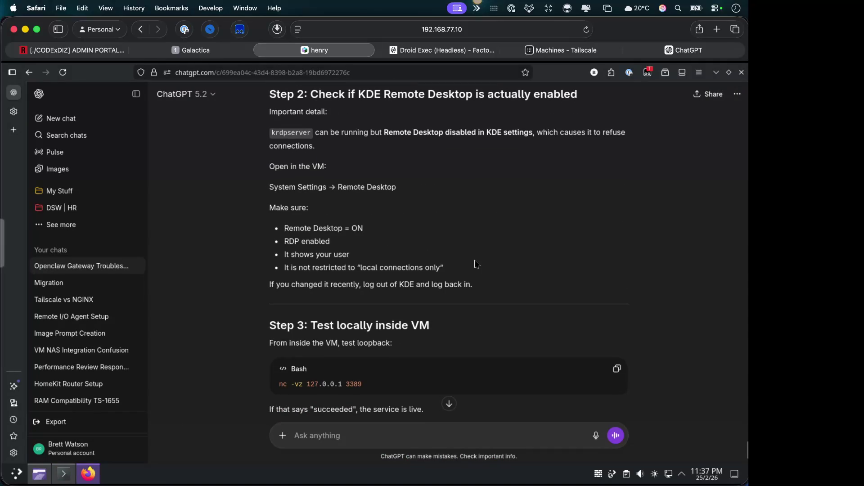
{"action": "scroll", "coordinate": [475, 266], "scroll_direction": "down", "scroll_amount": 3}
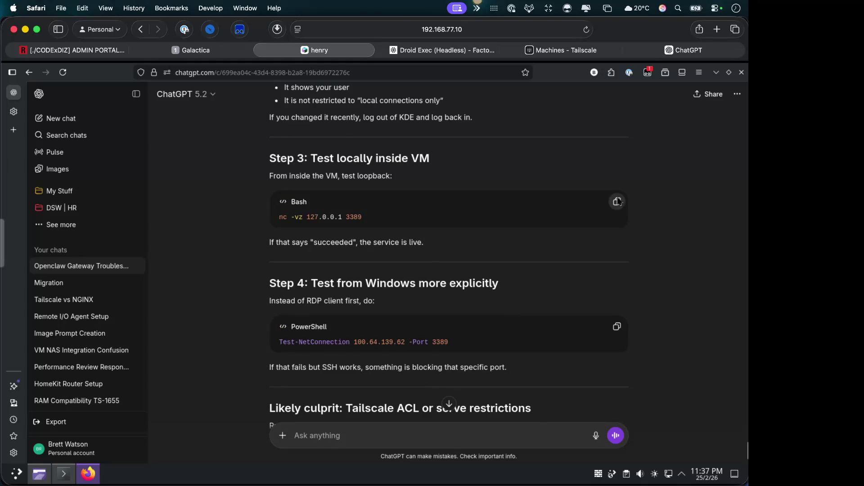
- Run nc -vz 127.0.0.1 3389 in Konsole, which fails with 'nc: command not found'
{"action": "left_click", "coordinate": [64, 474]}
{"action": "key", "text": "ctrl+shift+v"}
{"action": "key", "text": "Return"}
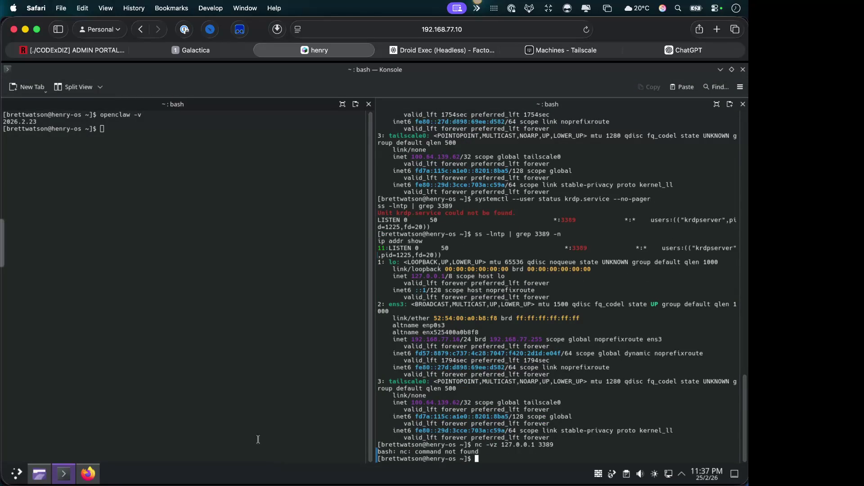
{"action": "left_click", "coordinate": [89, 474]}
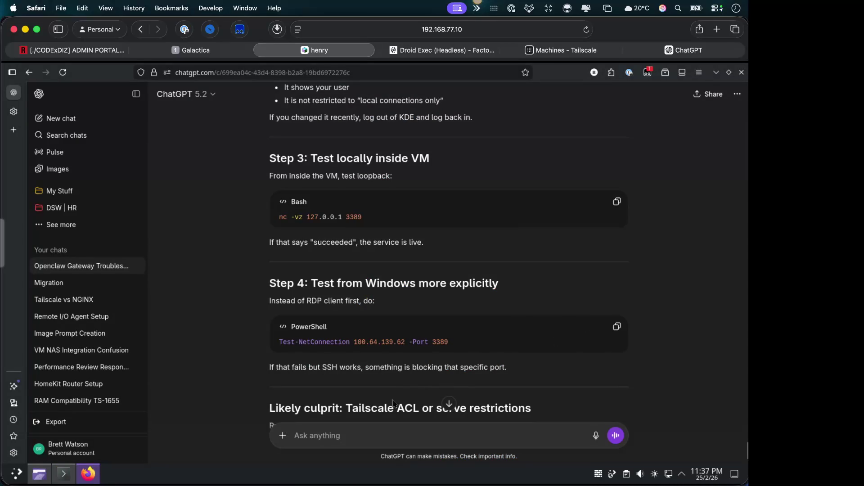
- Draft a reply saying the last test was Test-NetConnection, then select the recent Konsole output
{"action": "left_click", "coordinate": [619, 328]}
{"action": "type", "text": "the last test was "}
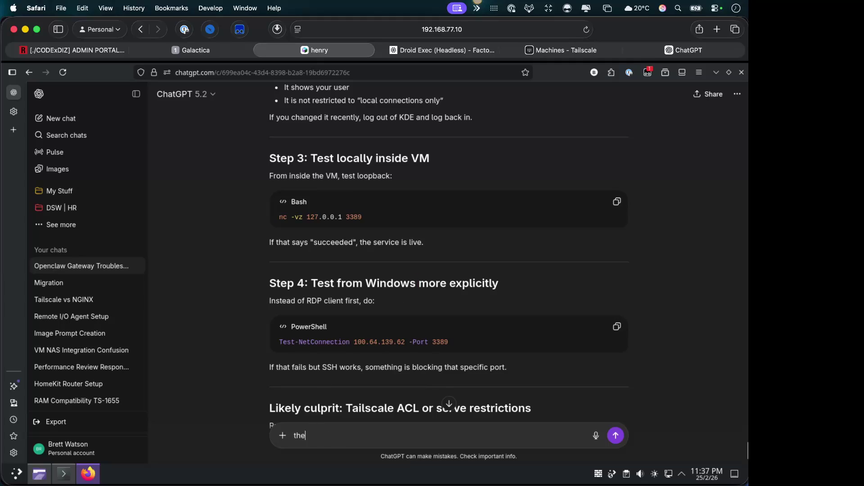
{"action": "type", "text": "test-netconnection that"}
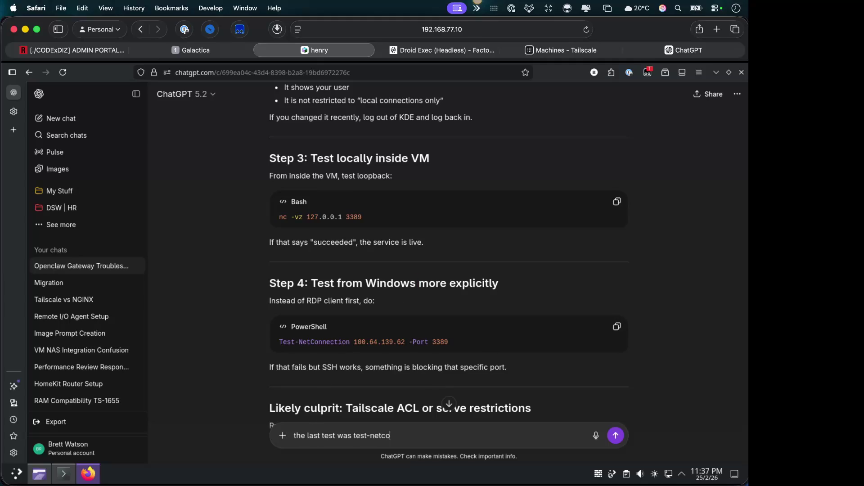
{"action": "type", "text": "s f"}
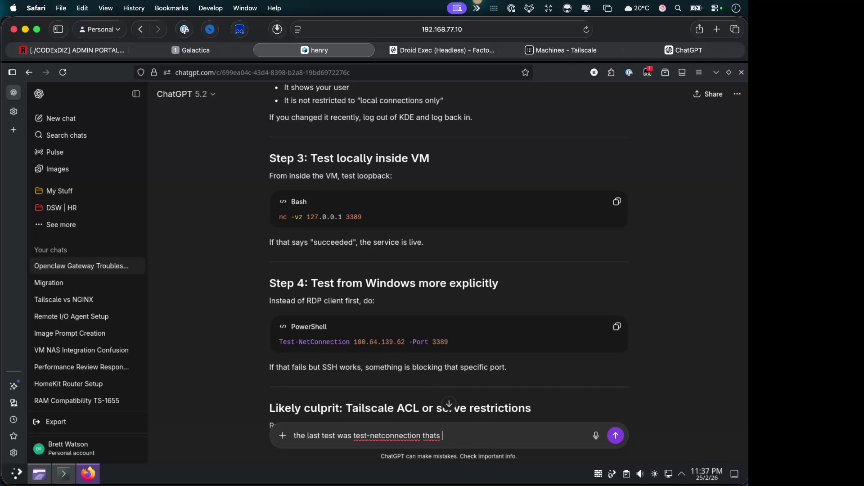
{"action": "type", "text": "rom when i said "}
{"action": "type", "text": "tcp failed "}
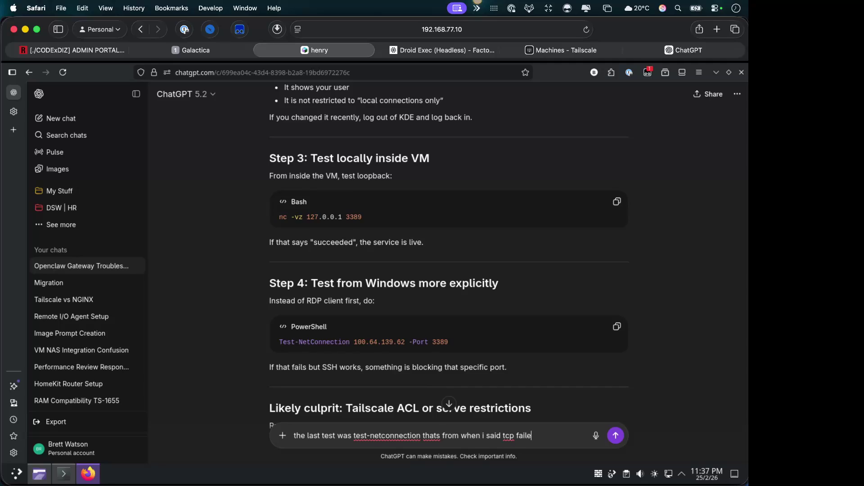
{"action": "type", "text": "ping true."}
{"action": "left_click", "coordinate": [63, 474]}
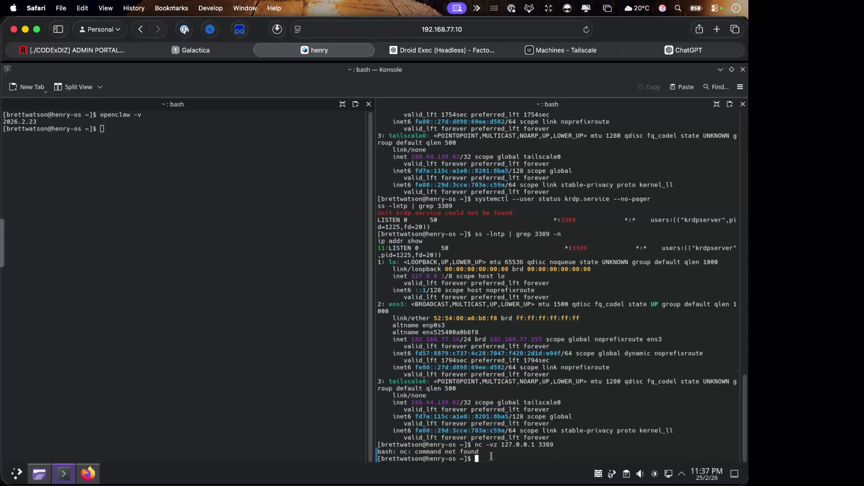
{"action": "mouse_move", "coordinate": [492, 458]}
{"action": "left_mouse_down"}
{"action": "mouse_move", "coordinate": [423, 391]}
{"action": "mouse_move", "coordinate": [407, 322]}
{"action": "mouse_move", "coordinate": [422, 409]}
{"action": "mouse_move", "coordinate": [403, 252]}
{"action": "mouse_move", "coordinate": [376, 218]}
{"action": "mouse_move", "coordinate": [375, 199]}
{"action": "left_mouse_up"}
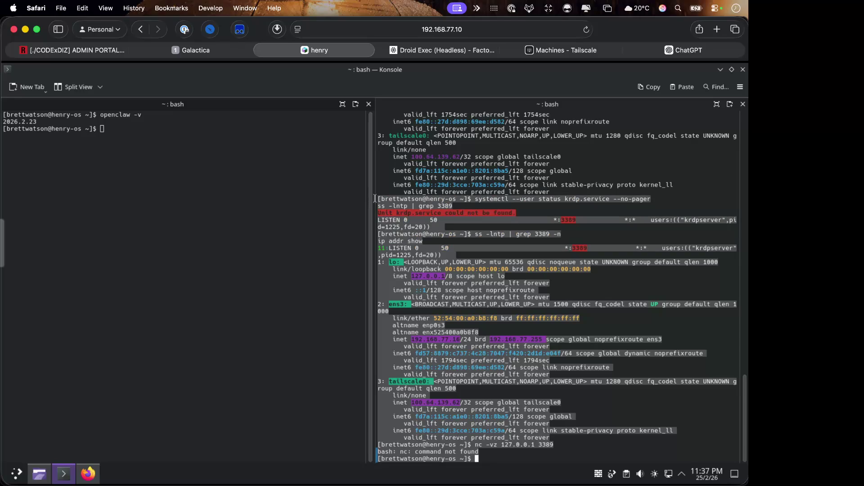
- Add the Konsole output ending in the nc error to a draft asking if missing nc matters
{"action": "right_click", "coordinate": [450, 325]}
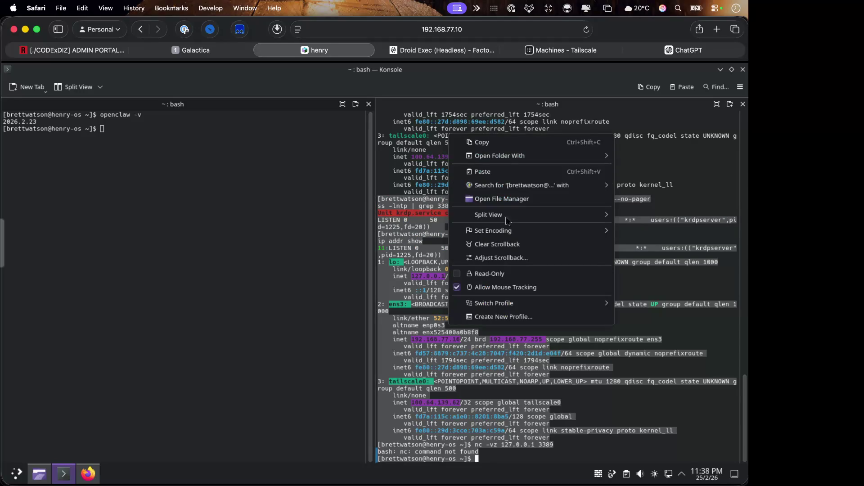
{"action": "left_click", "coordinate": [499, 146]}
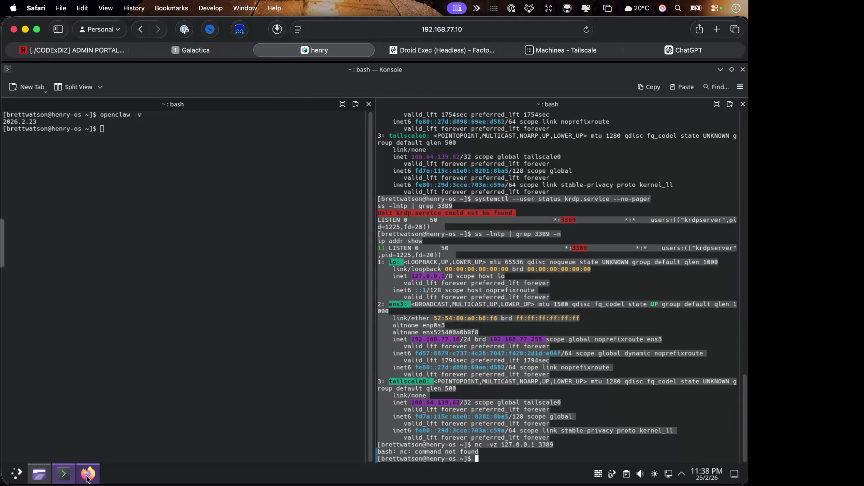
{"action": "left_click", "coordinate": [88, 479]}
{"action": "type", "text": "issing nc?is that a problem?"}
{"action": "key", "text": "ctrl+v"}
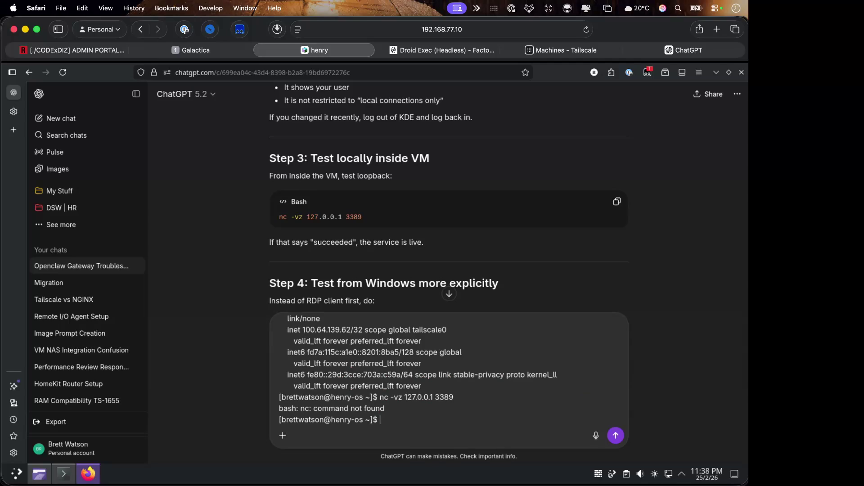
- Send the missing-nc question with the pasted output, then bring Konsole to the front
{"action": "key", "text": "Return"}
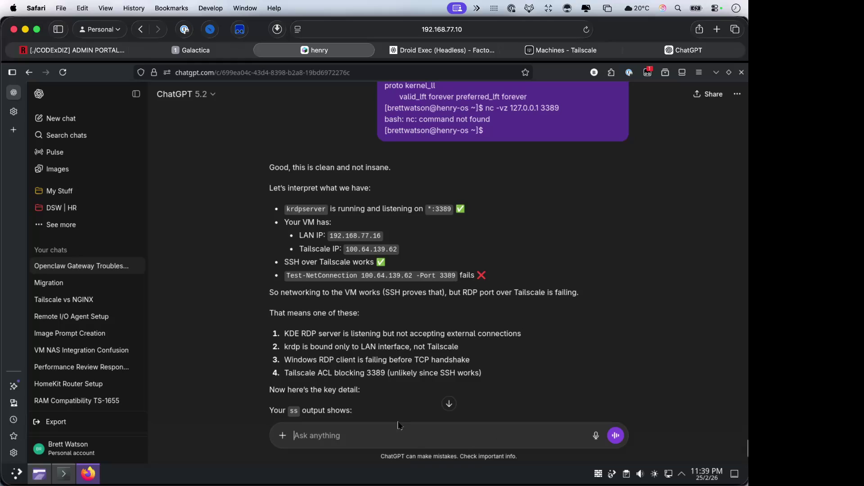
{"action": "mouse_move", "coordinate": [63, 476]}
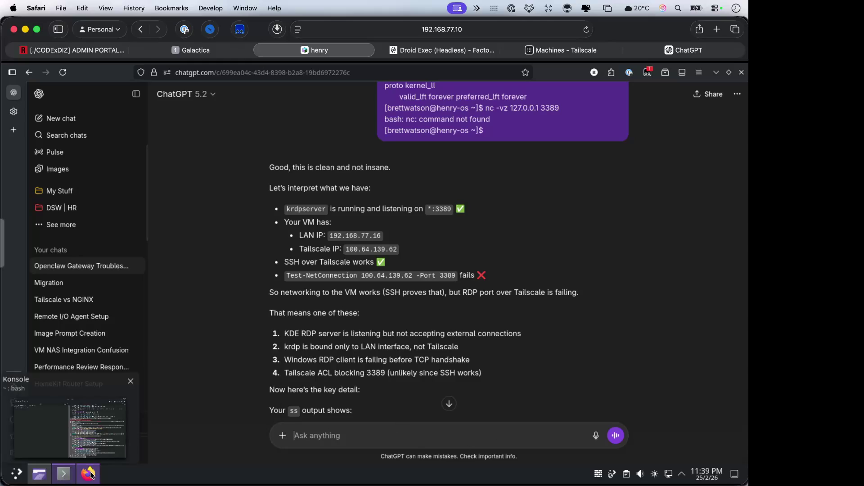
{"action": "left_click", "coordinate": [108, 446]}
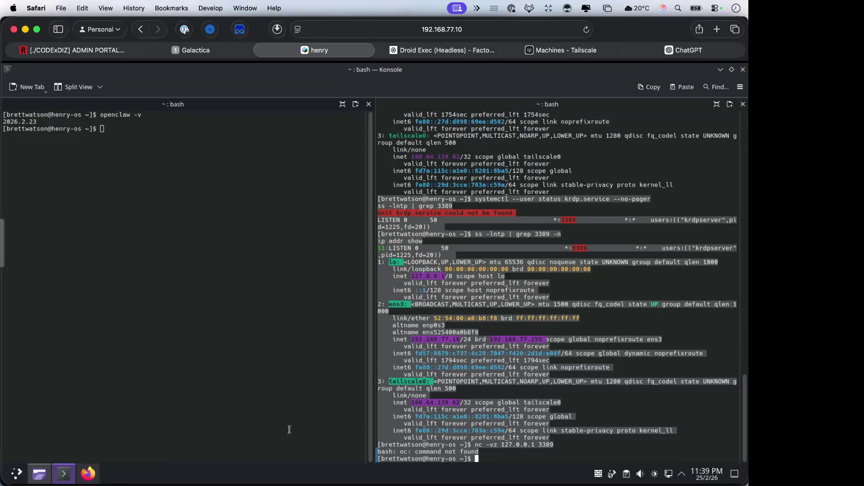
- Test TCP to the VM's Tailscale address on port 22 (succeeds) and port 18080 (fails)
{"action": "left_click", "coordinate": [88, 473]}
{"action": "key", "text": "ctrl+Left"}
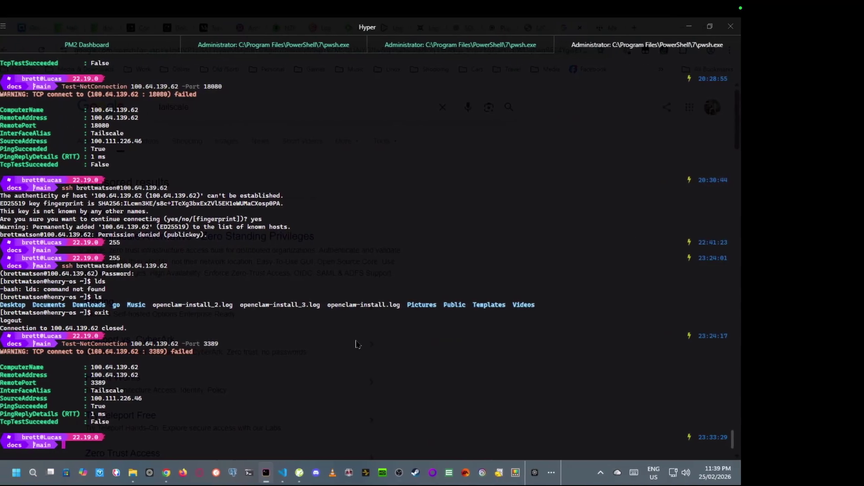
{"action": "key", "text": "BackSpace"}
{"action": "key", "text": "BackSpace"}
{"action": "key", "text": "BackSpace"}
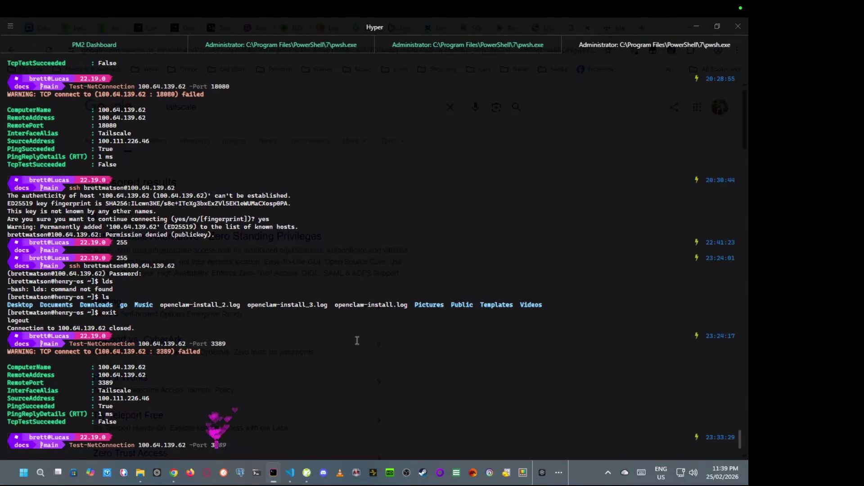
{"action": "type", "text": "22"}
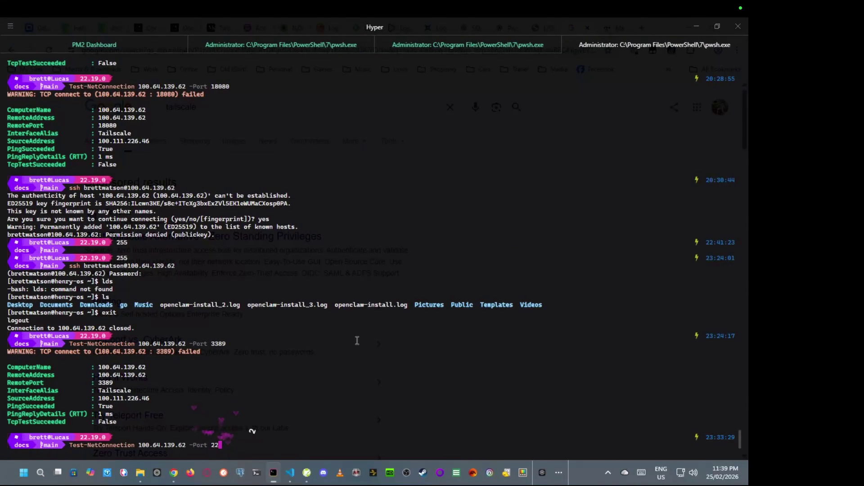
{"action": "key", "text": "Return"}
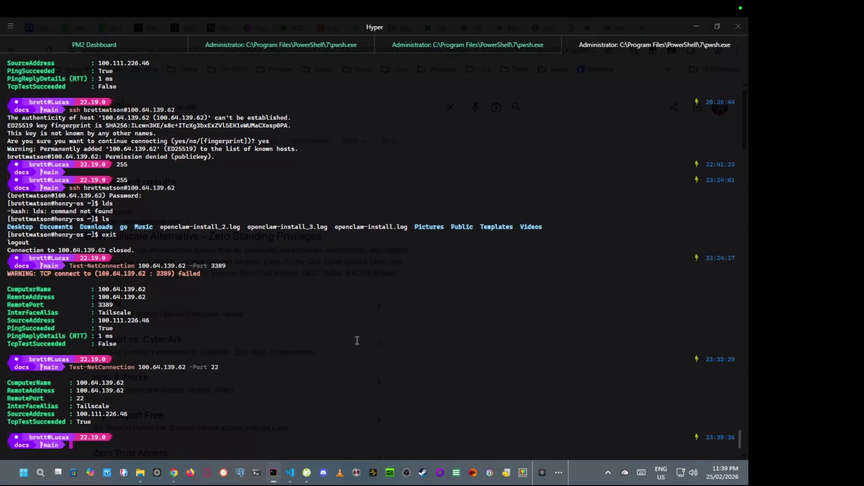
{"action": "key", "text": "Up"}
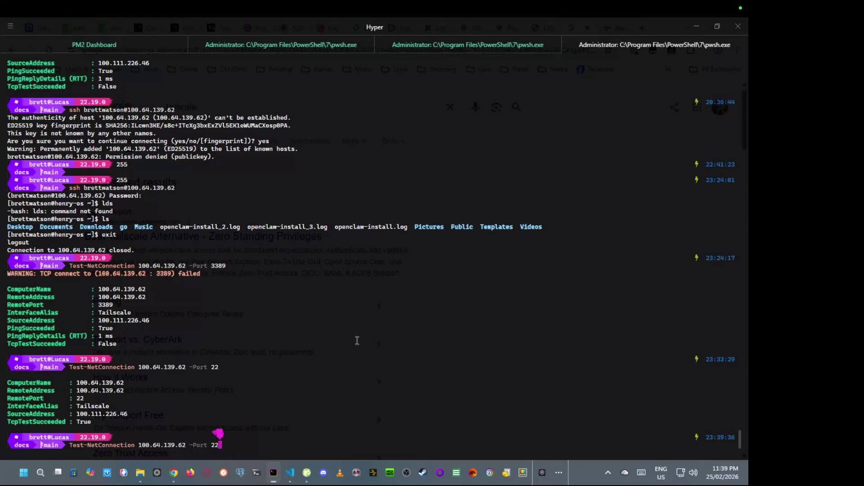
{"action": "key", "text": "BackSpace"}
{"action": "key", "text": "BackSpace"}
{"action": "type", "text": "18"}
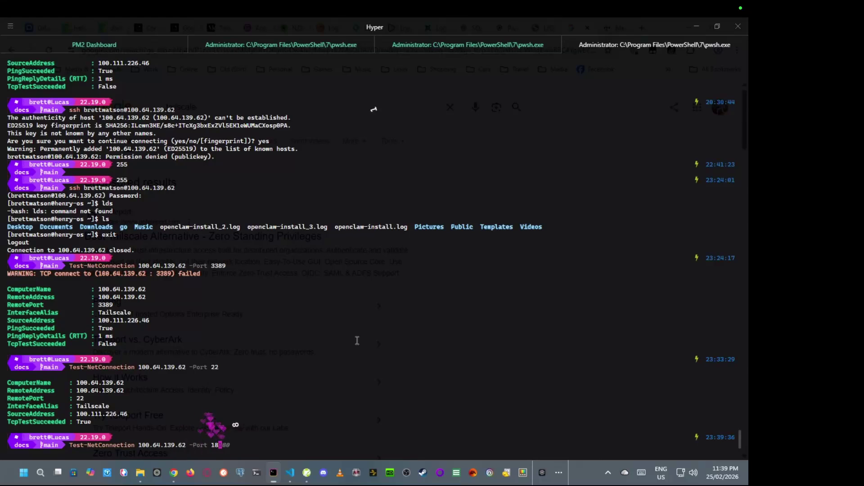
{"action": "type", "text": "080"}
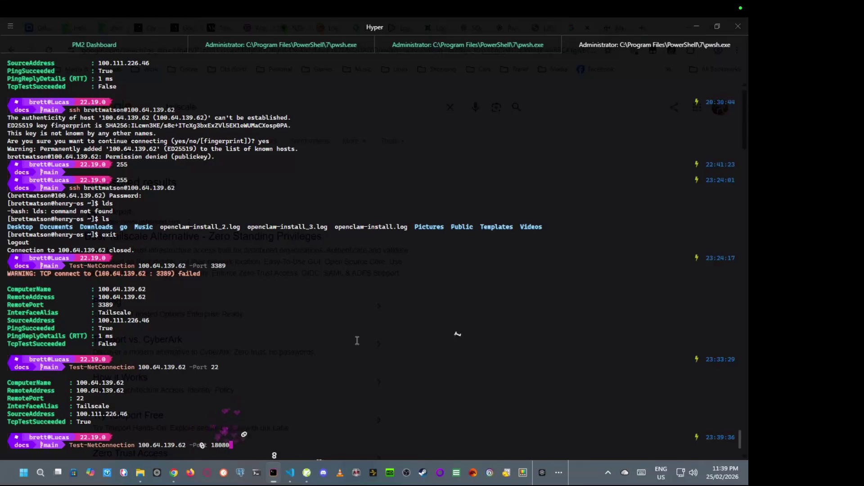
{"action": "key", "text": "Return"}
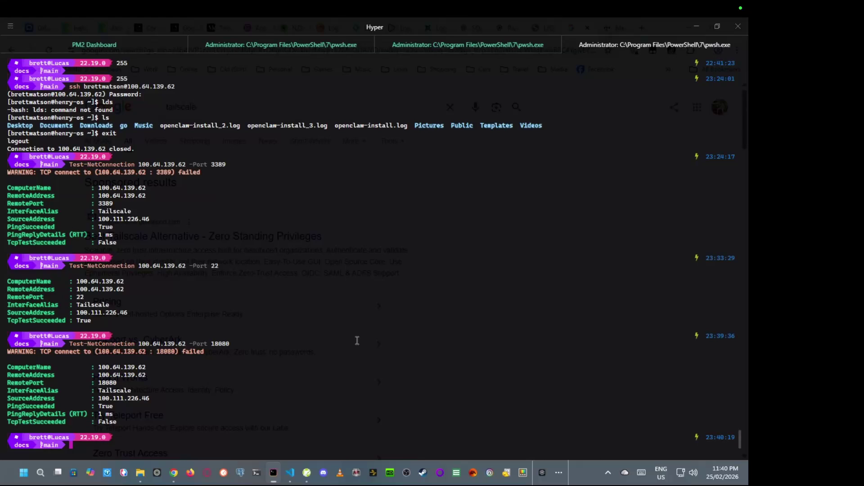
- Retest port 3389 with Test-NetConnection, then return to the Mac's ChatGPT chat
{"action": "key", "text": "Up"}
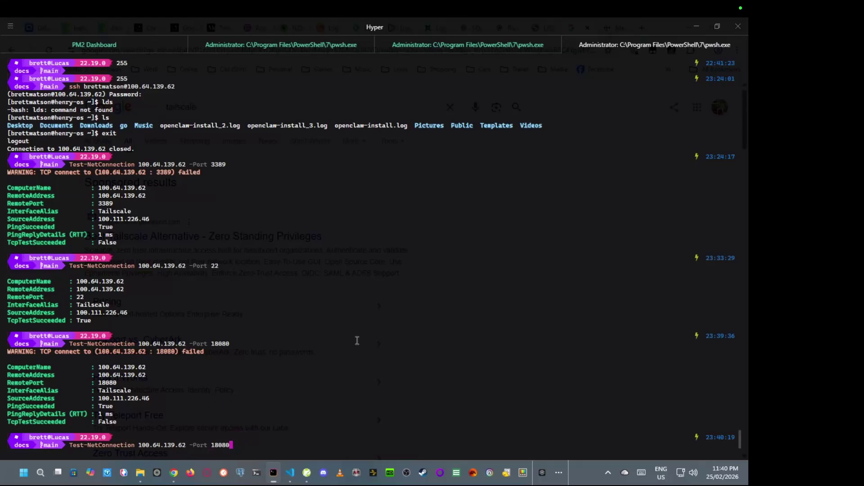
{"action": "key", "text": "BackSpace"}
{"action": "key", "text": "BackSpace"}
{"action": "key", "text": "BackSpace"}
{"action": "type", "text": "3389"}
{"action": "key", "text": "Return"}
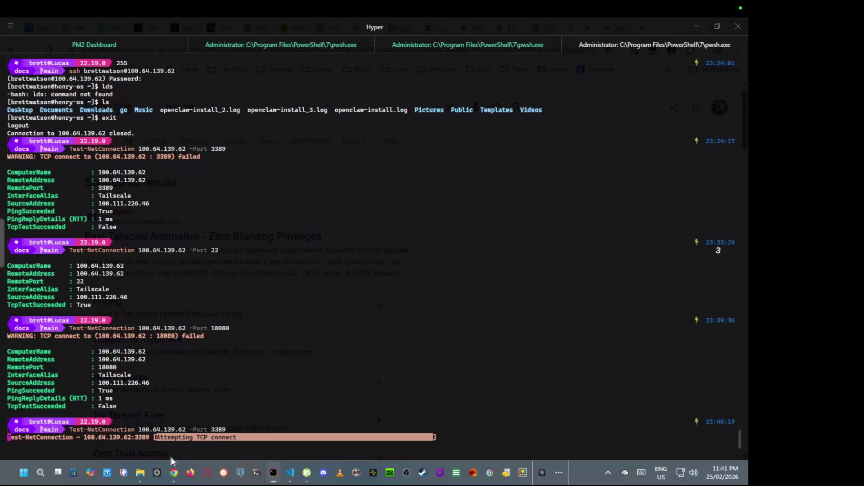
{"action": "key", "text": "ctrl+Right"}
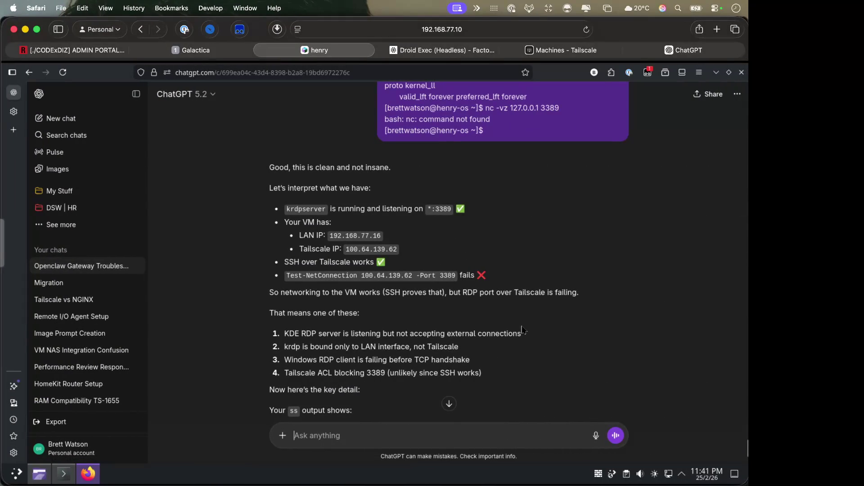
- Read ChatGPT's Step 1 advice on testing RDP over the LAN, then return to the Hyper terminal
{"action": "scroll", "coordinate": [524, 330], "scroll_direction": "down", "scroll_amount": 3}
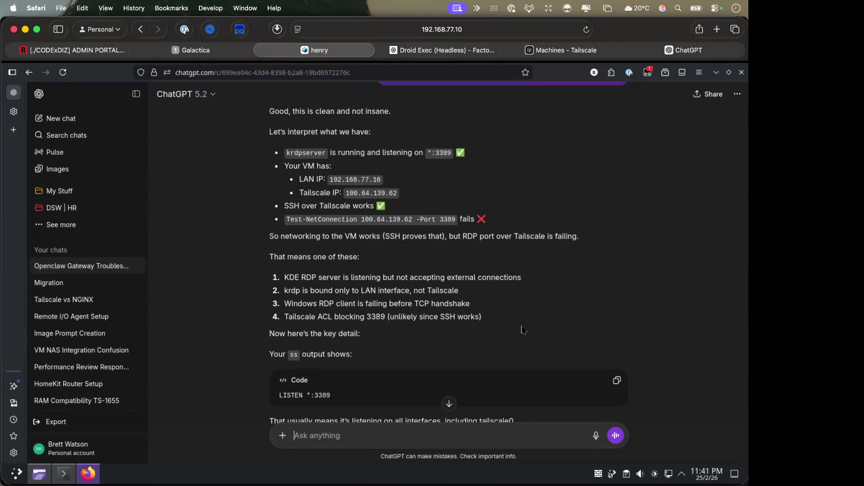
{"action": "scroll", "coordinate": [524, 330], "scroll_direction": "down", "scroll_amount": 3}
{"action": "scroll", "coordinate": [524, 330], "scroll_direction": "down", "scroll_amount": 3}
{"action": "scroll", "coordinate": [523, 330], "scroll_direction": "down", "scroll_amount": 3}
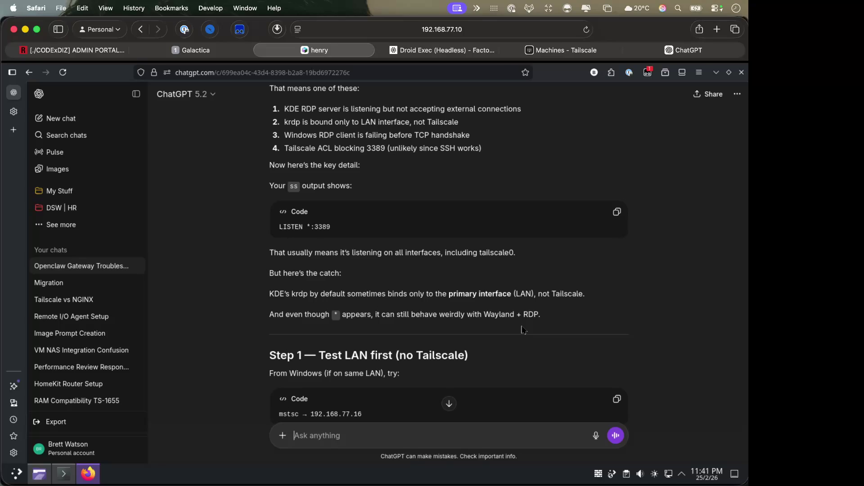
{"action": "scroll", "coordinate": [524, 330], "scroll_direction": "down", "scroll_amount": 3}
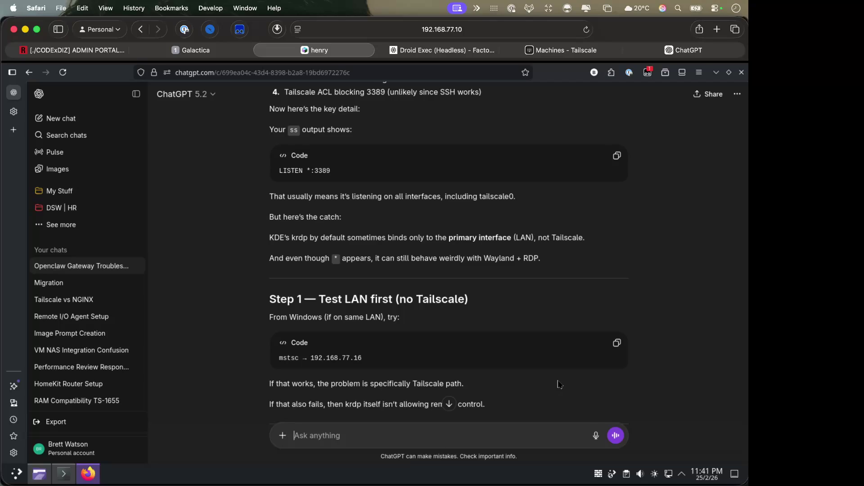
{"action": "key", "text": "ctrl+Left"}
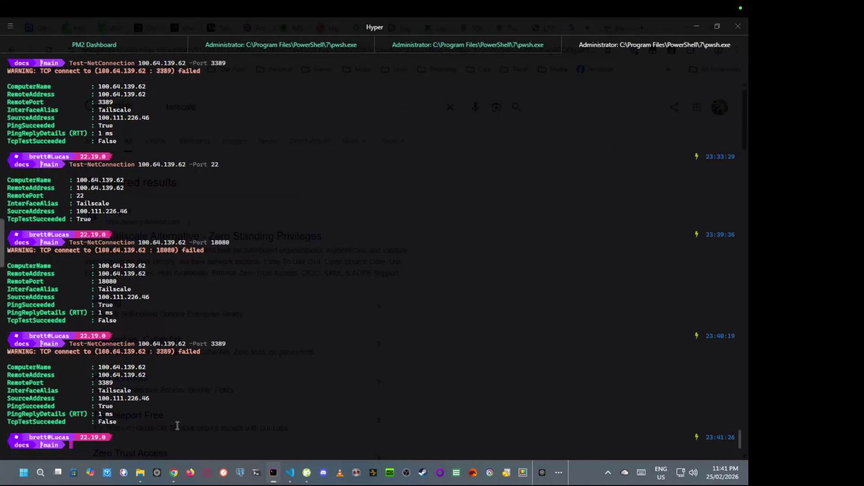
- Launch Remote Desktop Connection with mstsc from Run and begin entering 100. as the computer
{"action": "key", "text": "ctrl+Right"}
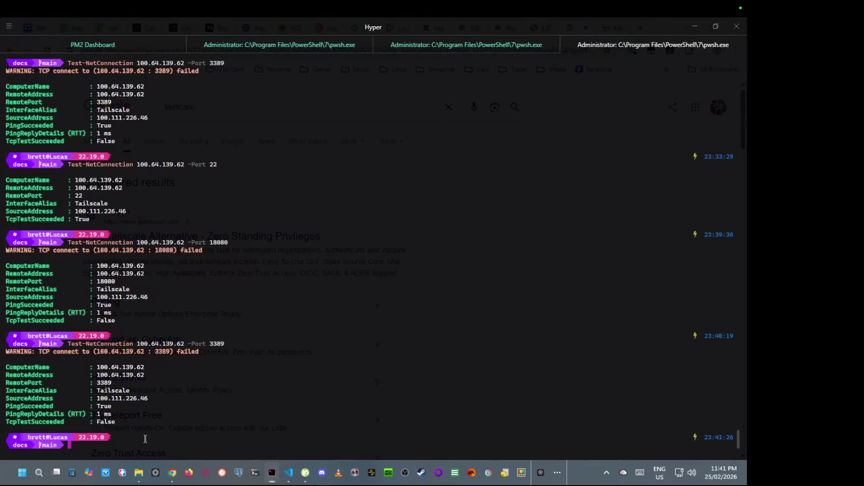
{"action": "right_click", "coordinate": [24, 474]}
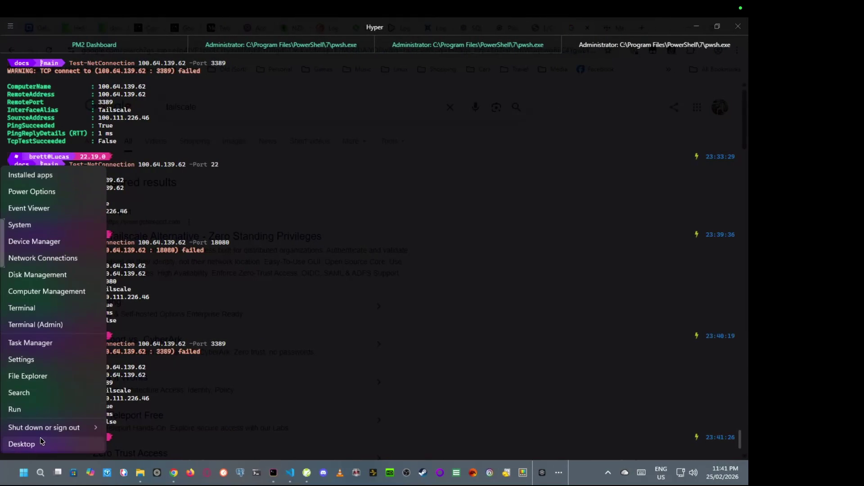
{"action": "left_click", "coordinate": [48, 410]}
{"action": "type", "text": "ms"}
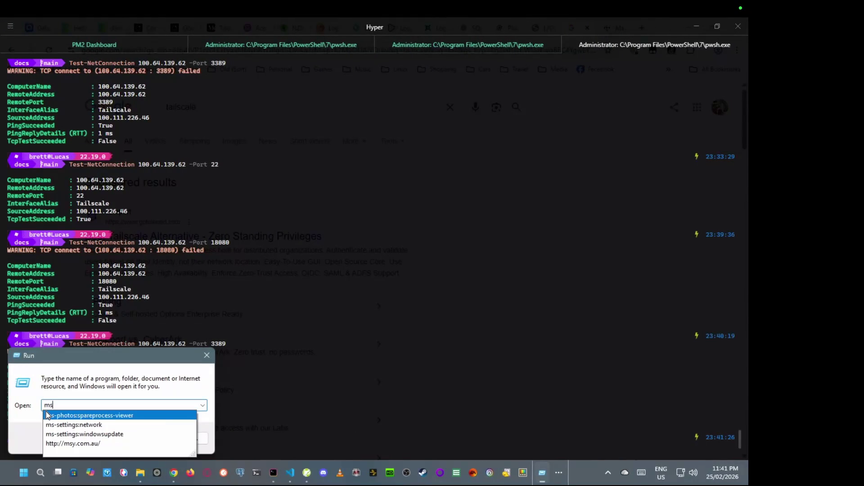
{"action": "type", "text": "tsc"}
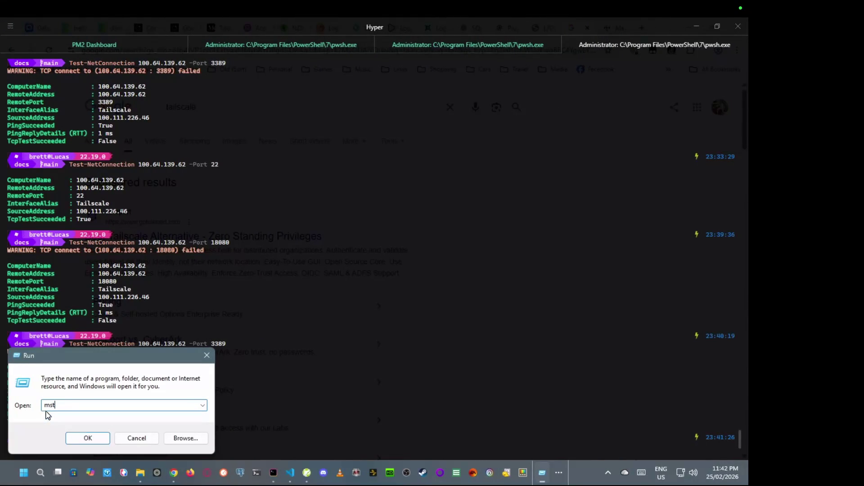
{"action": "key", "text": "ctrl+Right"}
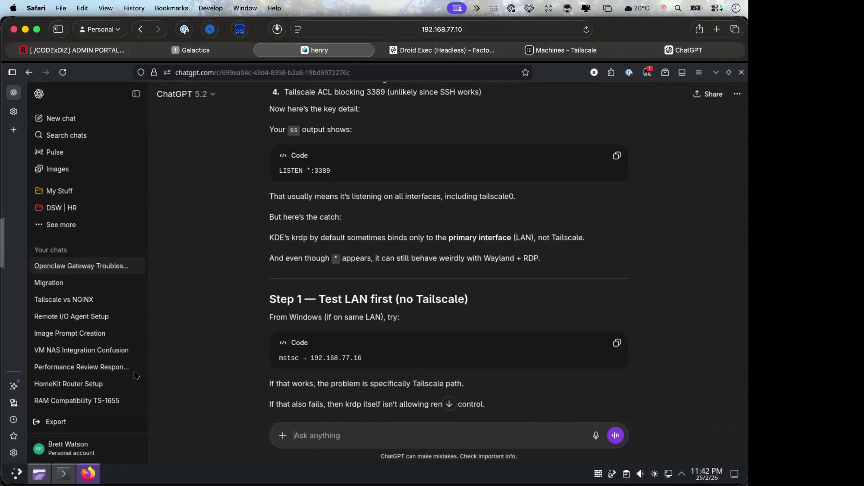
{"action": "key", "text": "ctrl+Left"}
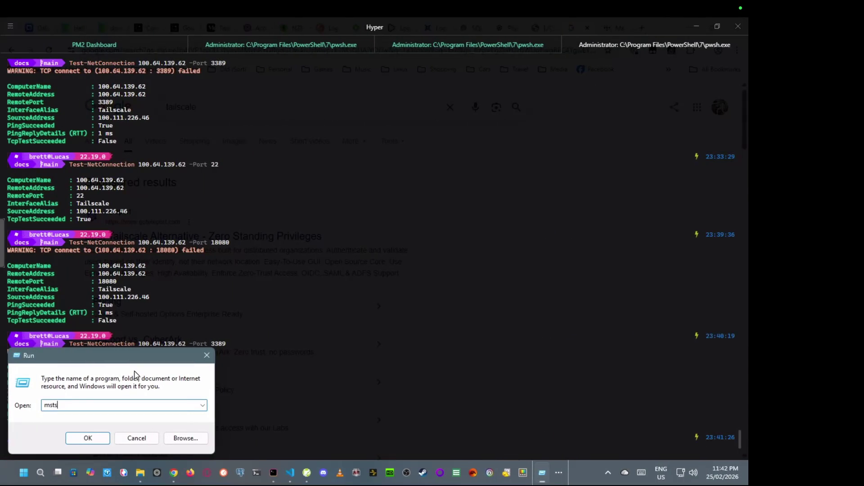
{"action": "key", "text": "Return"}
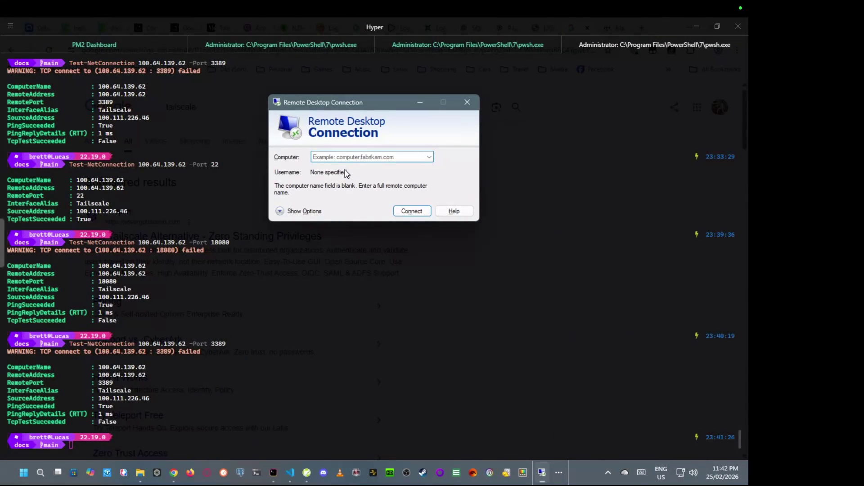
{"action": "type", "text": "100."}
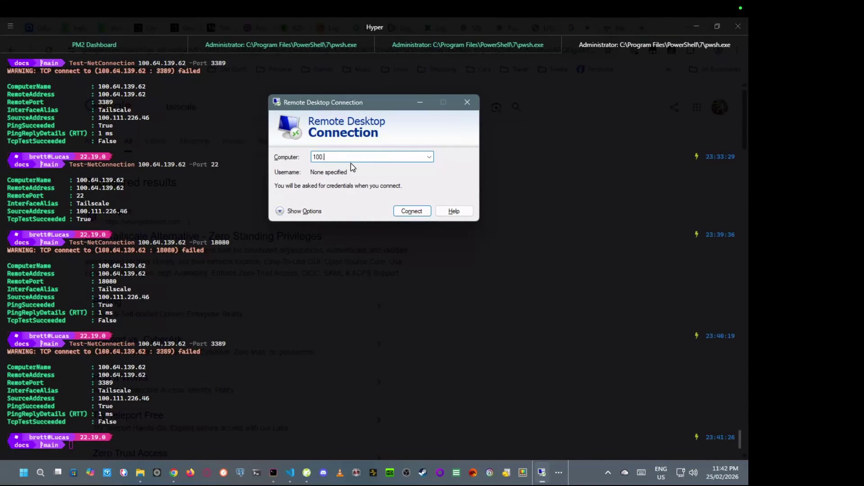